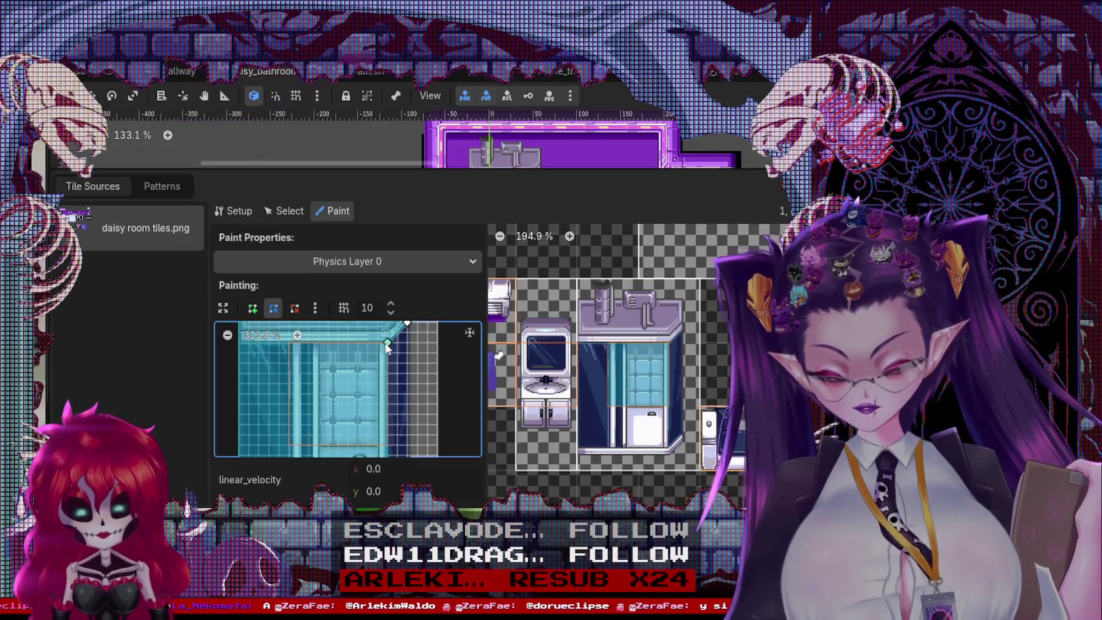
Step: Run the bathroom scene from its scene-tab menu to test it
scroll(390, 399, down, 3)
scroll(396, 340, up, 2)
scroll(395, 341, right, 1)
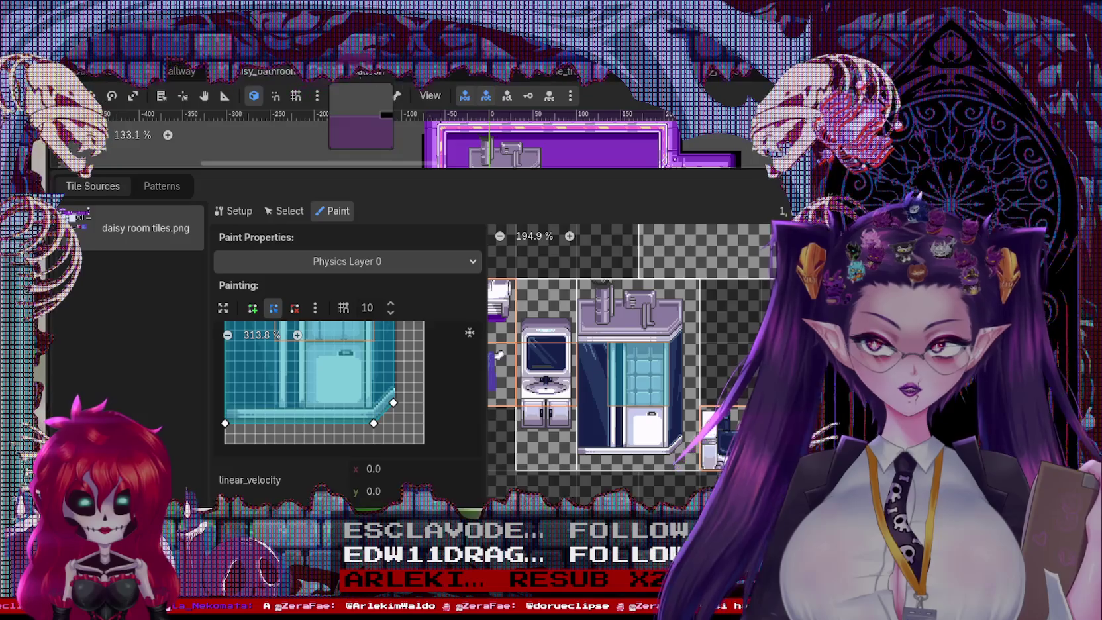
right_click(259, 70)
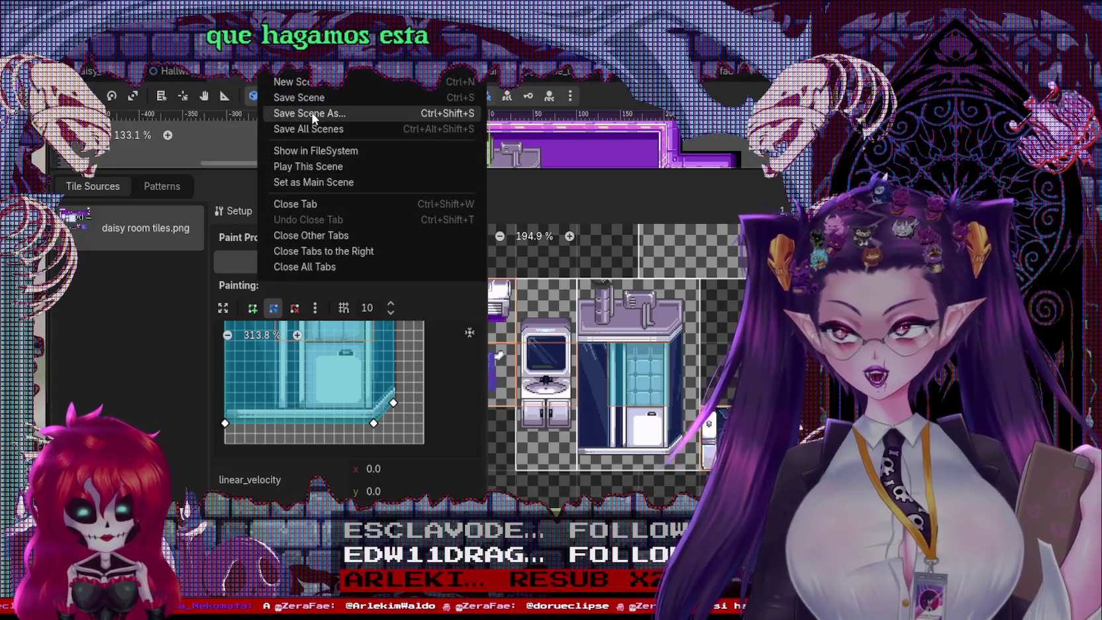
click(306, 166)
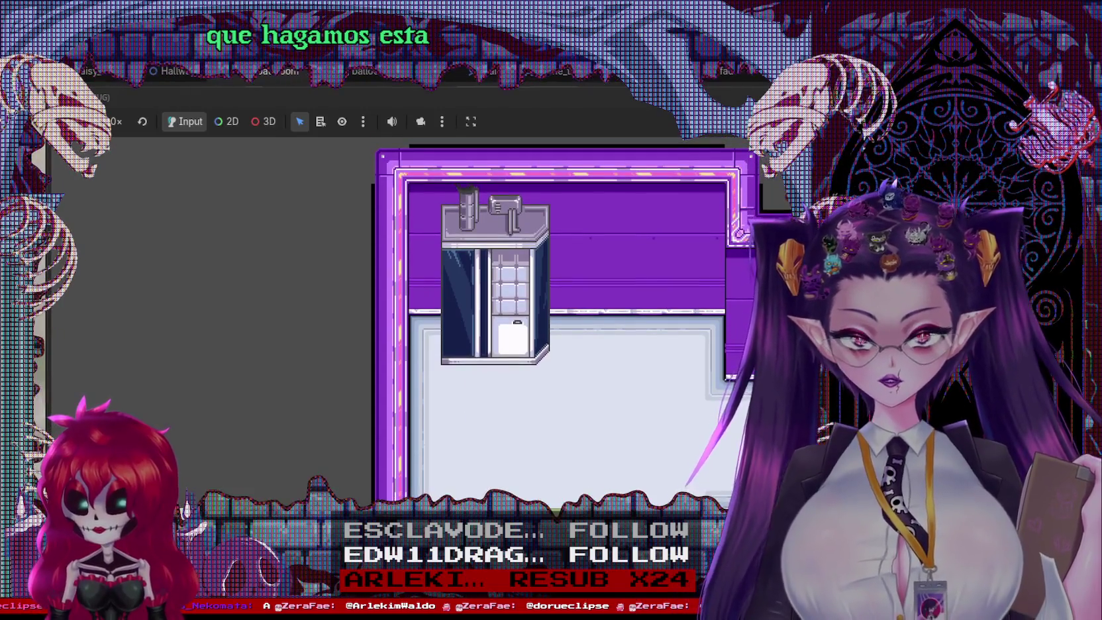
Step: Stop the game, paint the Physics Layer 0 collision onto the shower tile, and rerun the scene
key(F8)
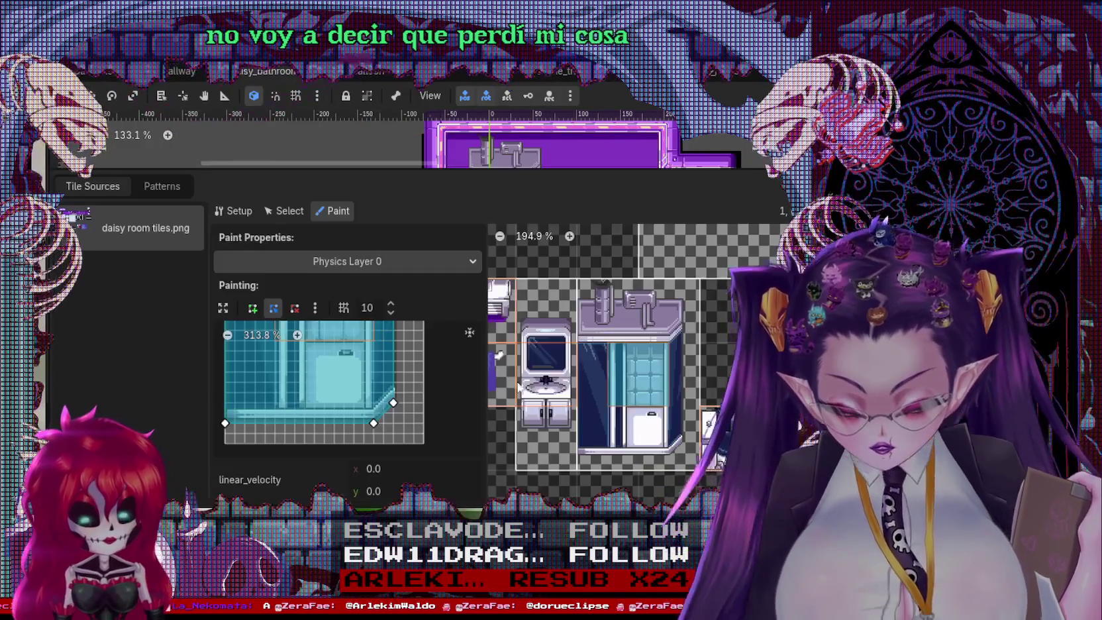
click(632, 371)
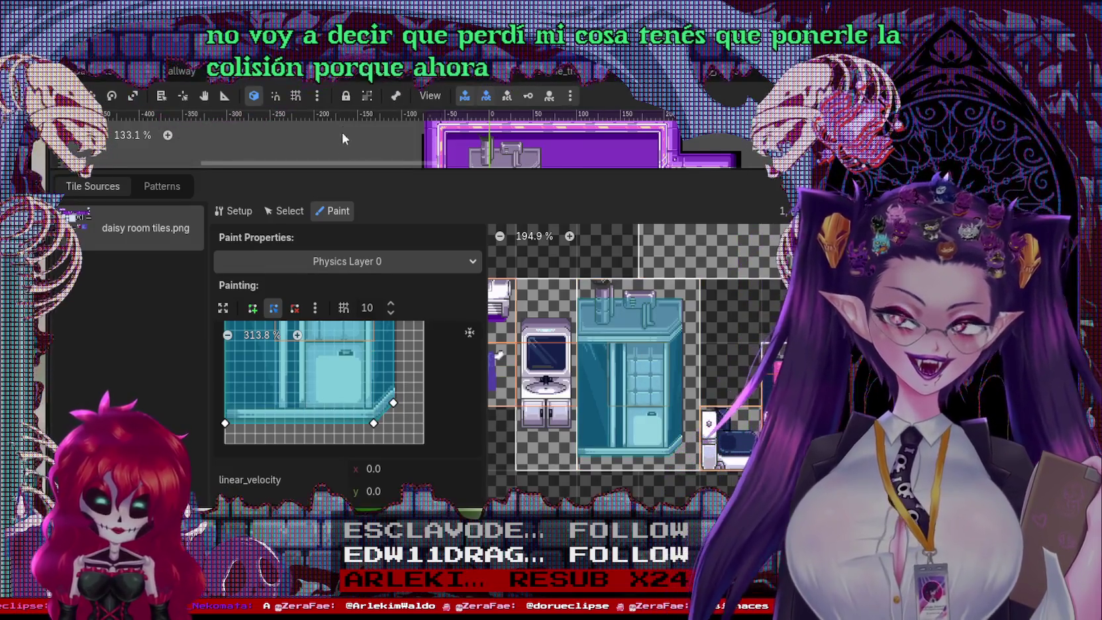
right_click(275, 75)
click(311, 177)
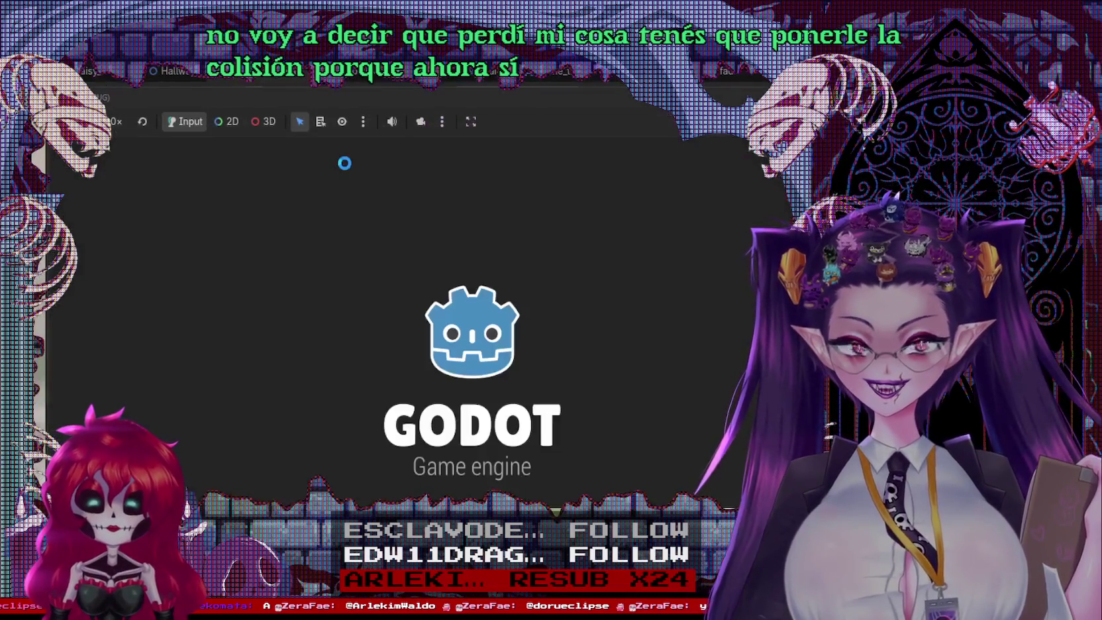
Step: Walk the character around the shower stall to confirm it blocks movement, then stop the game
key(Up)
key(Right)
key(Left)
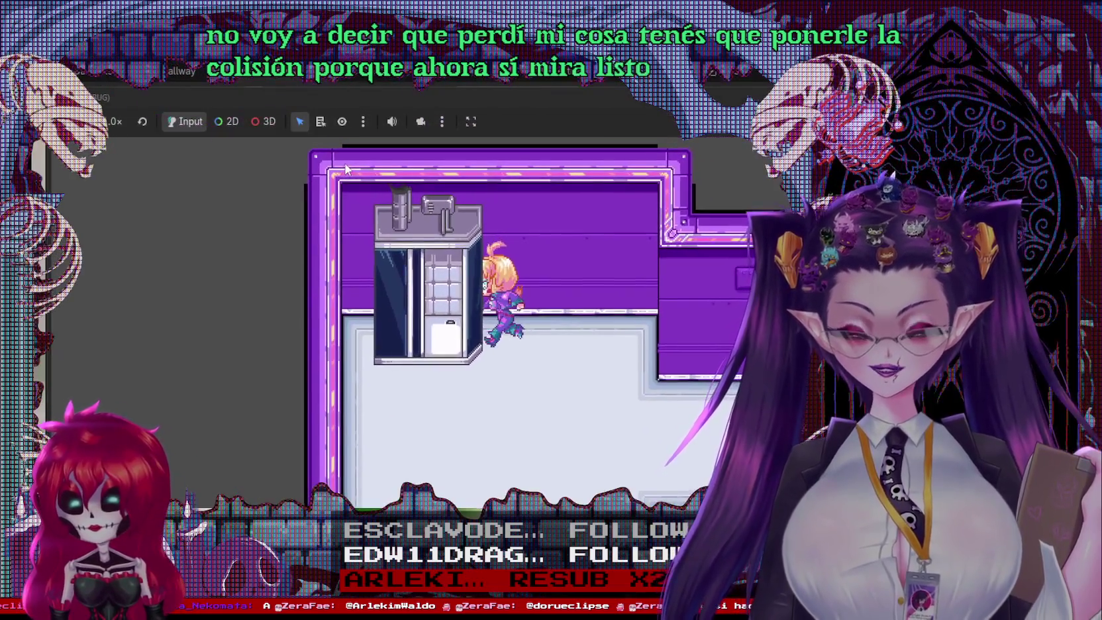
key(Down)
key(Up)
key(Down)
key(Up)
key(Down)
key(Left)
key(Right)
key(Left)
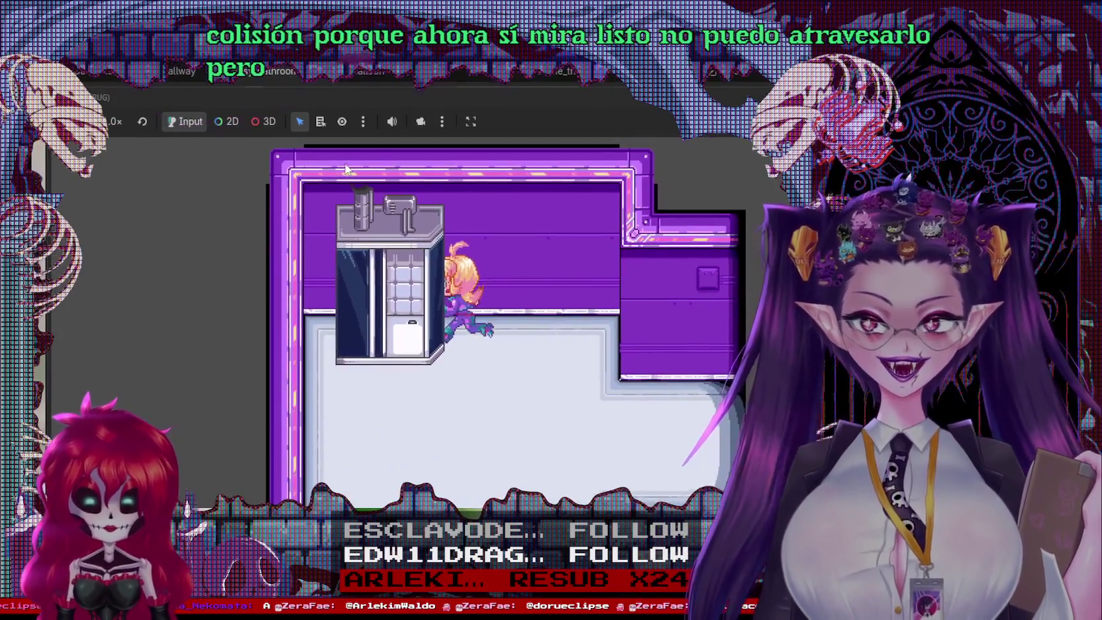
key(Down)
key(Up)
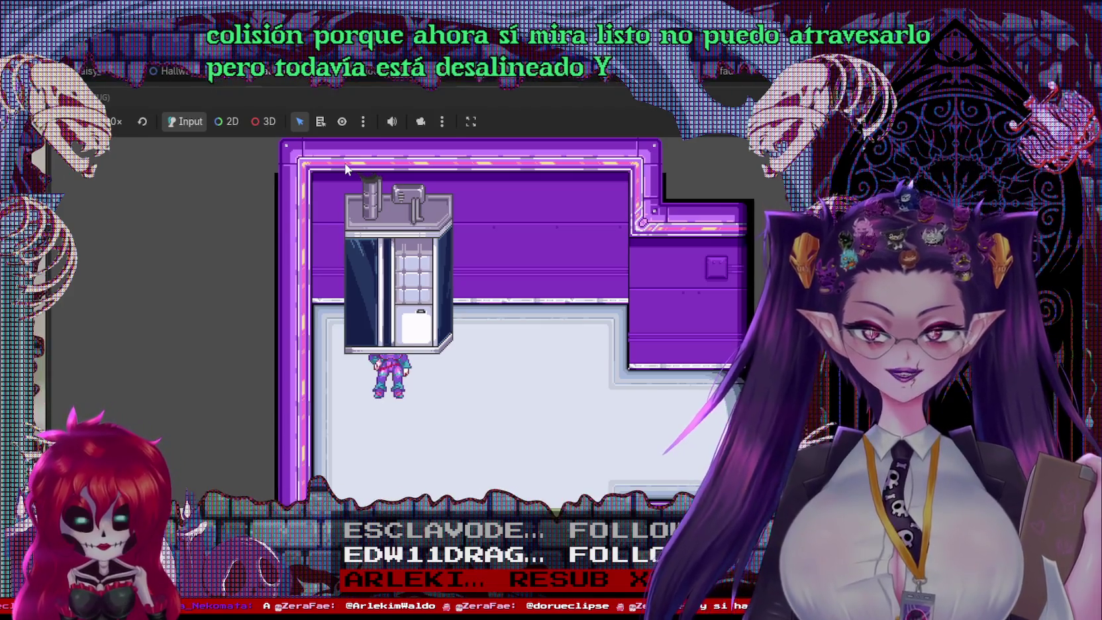
key(Left)
key(Up)
key(Down)
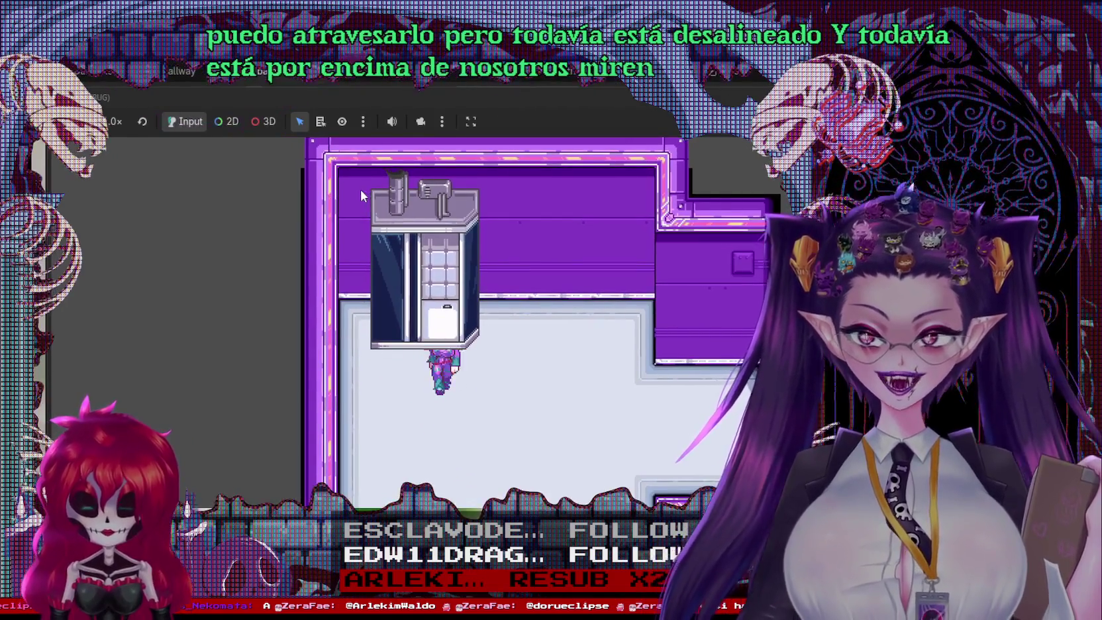
key(Left)
key(Down)
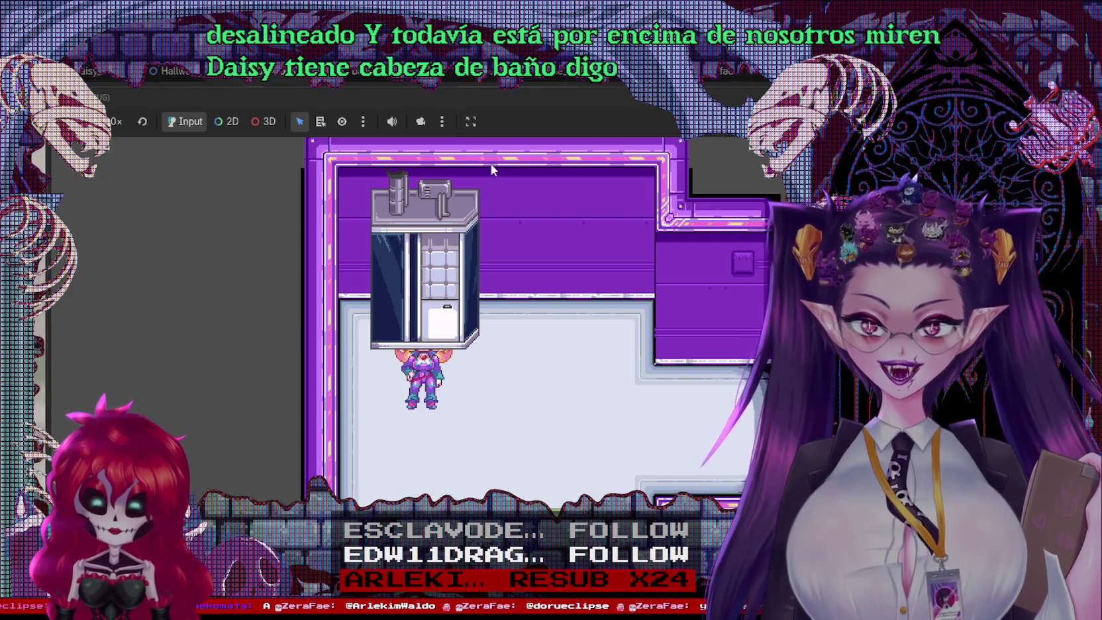
key(F8)
scroll(570, 243, up, 2)
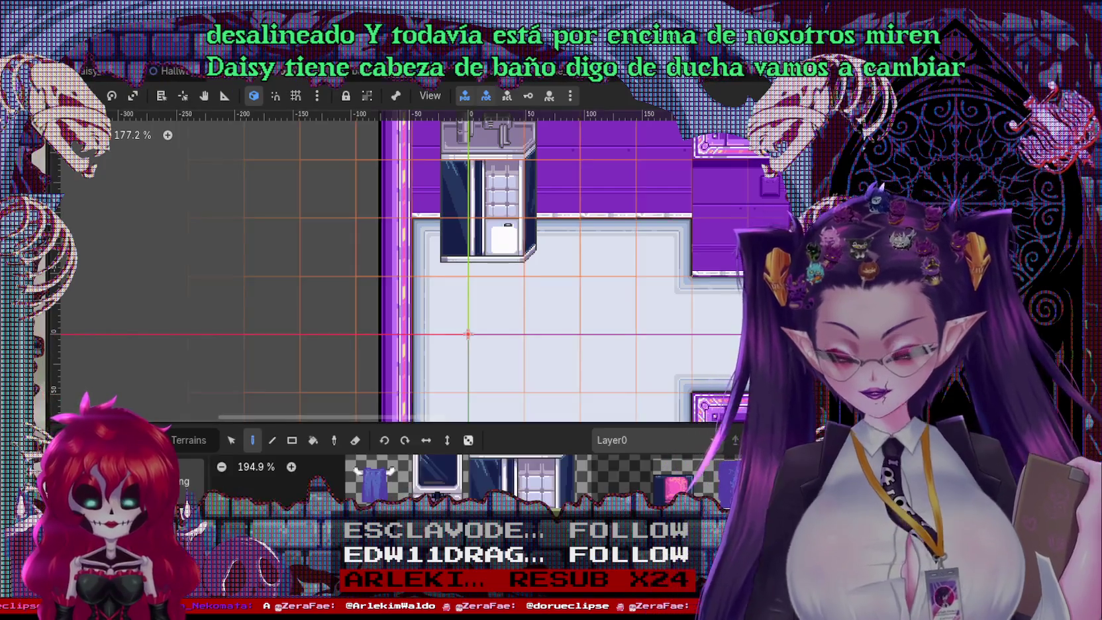
Step: Open the TileSet editor and choose Texture Origin as the property to paint
scroll(523, 477, down, 3)
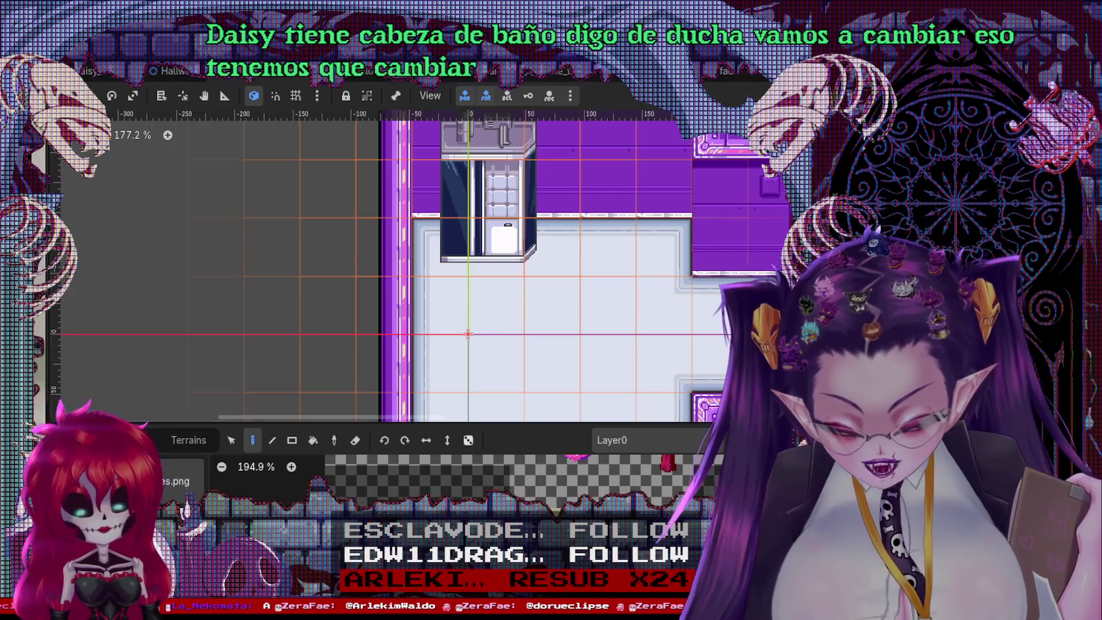
click(596, 599)
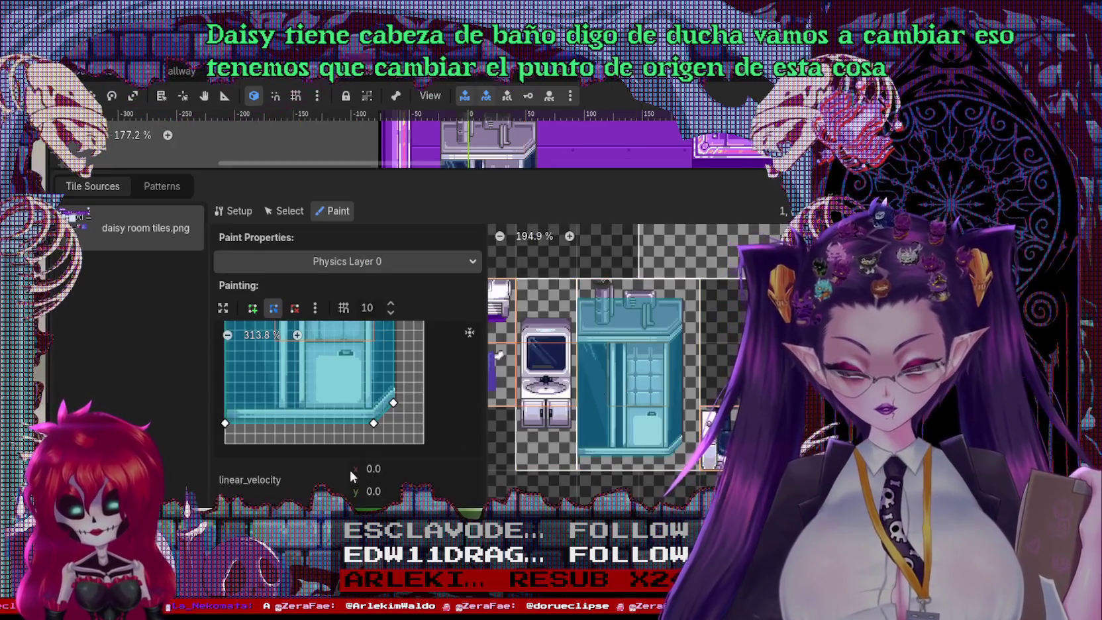
click(398, 264)
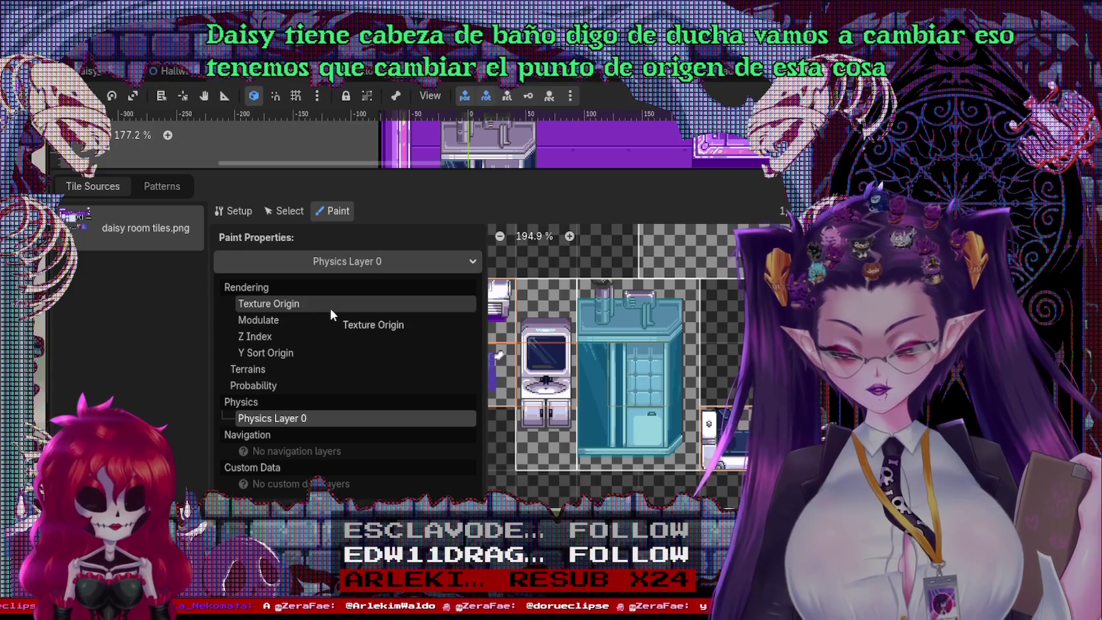
click(329, 306)
Step: Nudge the Texture Origin x and y values down with the spinner arrows
scroll(641, 349, up, 1)
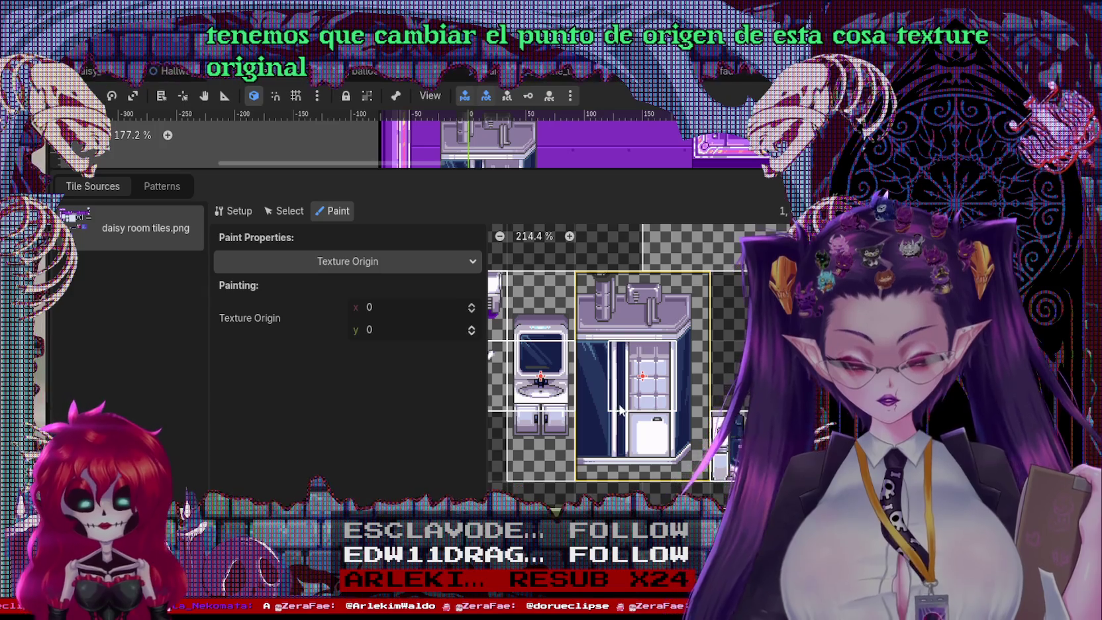
click(471, 311)
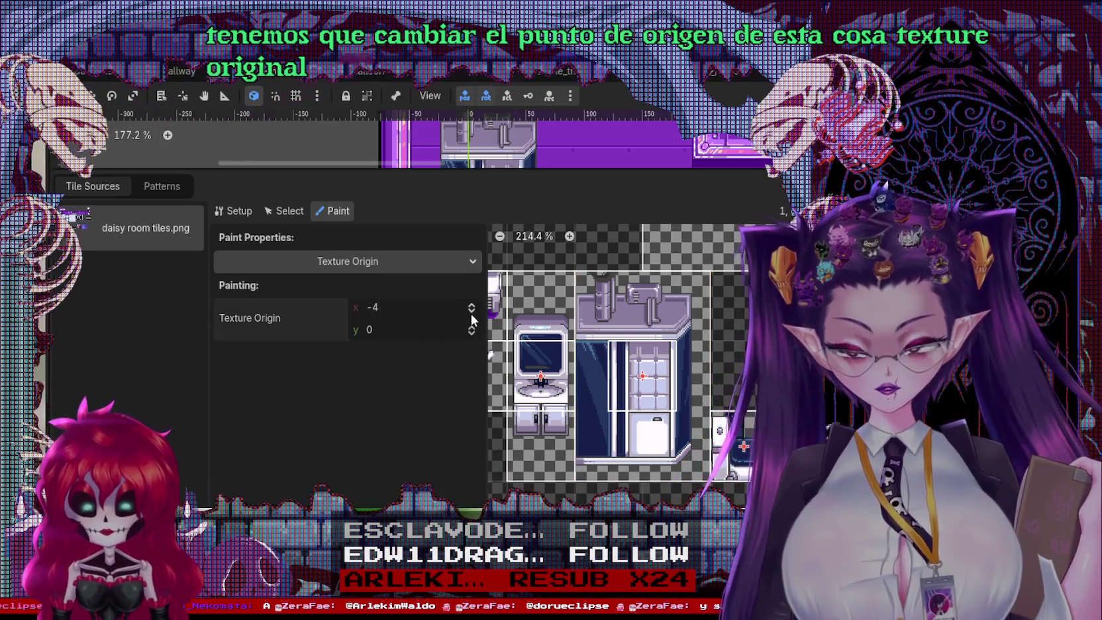
click(472, 315)
click(472, 315)
click(472, 316)
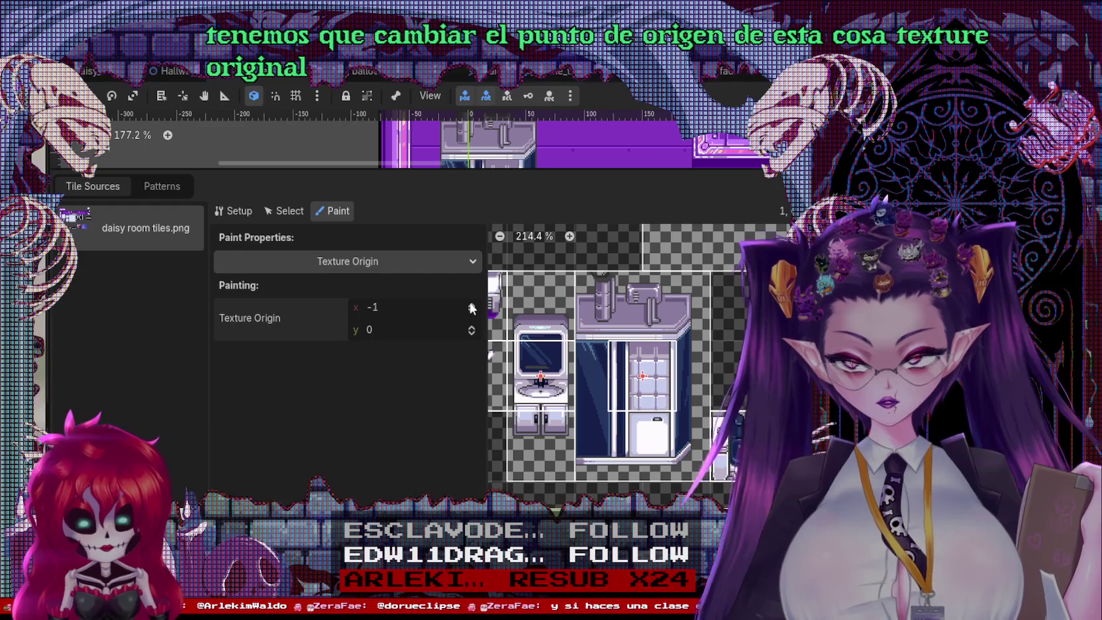
click(470, 304)
scroll(513, 378, up, 3)
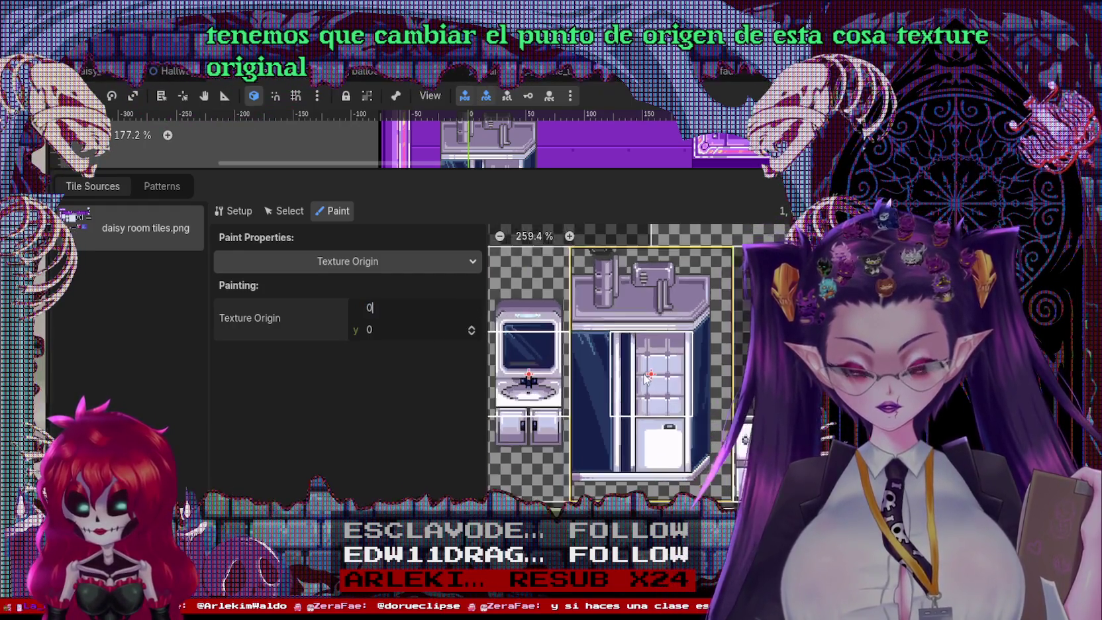
click(471, 333)
click(472, 333)
click(471, 333)
click(471, 333)
click(471, 333)
click(471, 333)
click(472, 333)
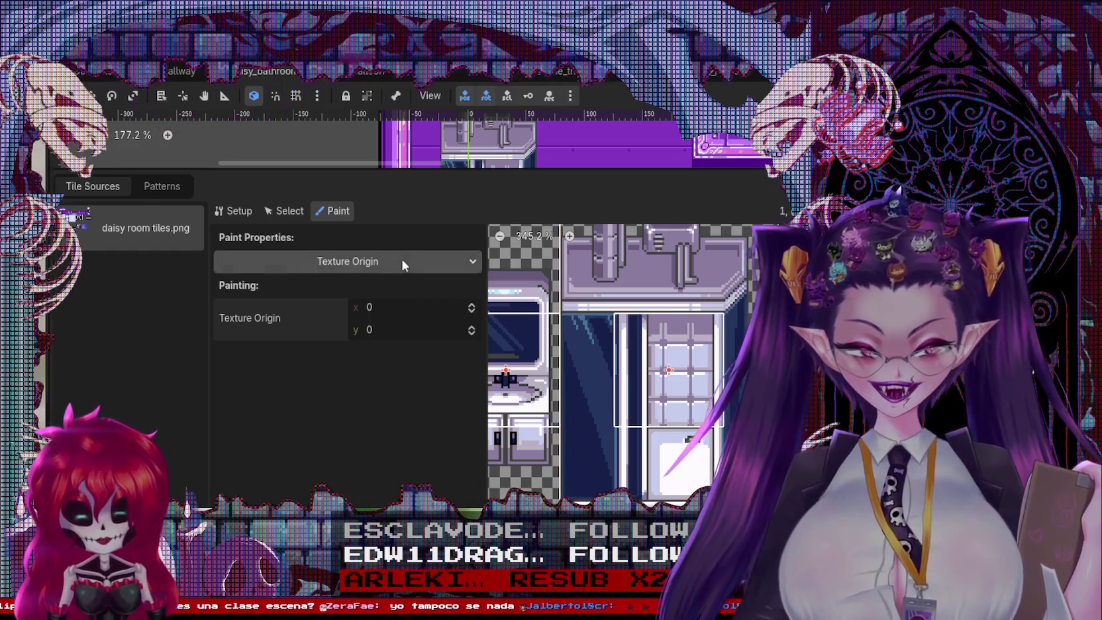
Step: Keep Texture Origin painted and apply x origins to the shower tile, settling on -24
click(401, 262)
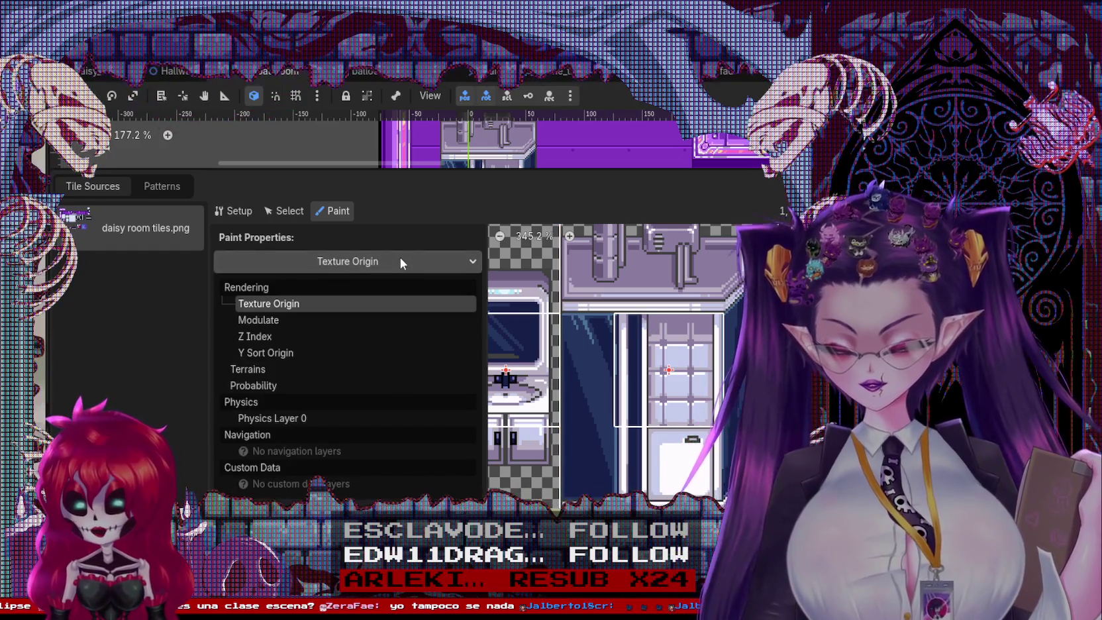
click(399, 259)
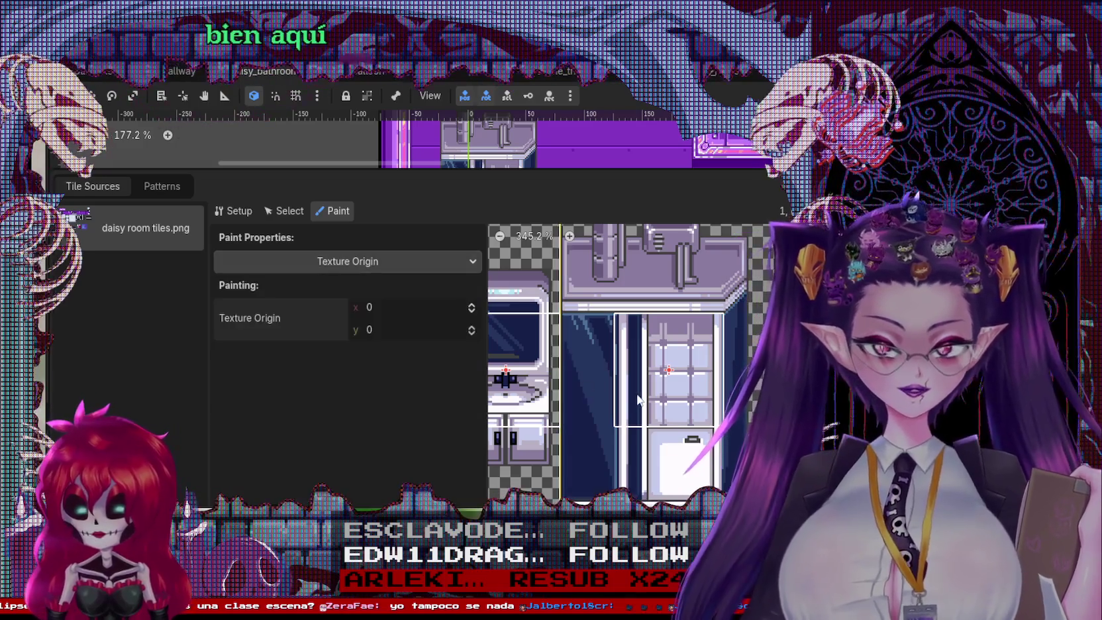
mouse_move(636, 399)
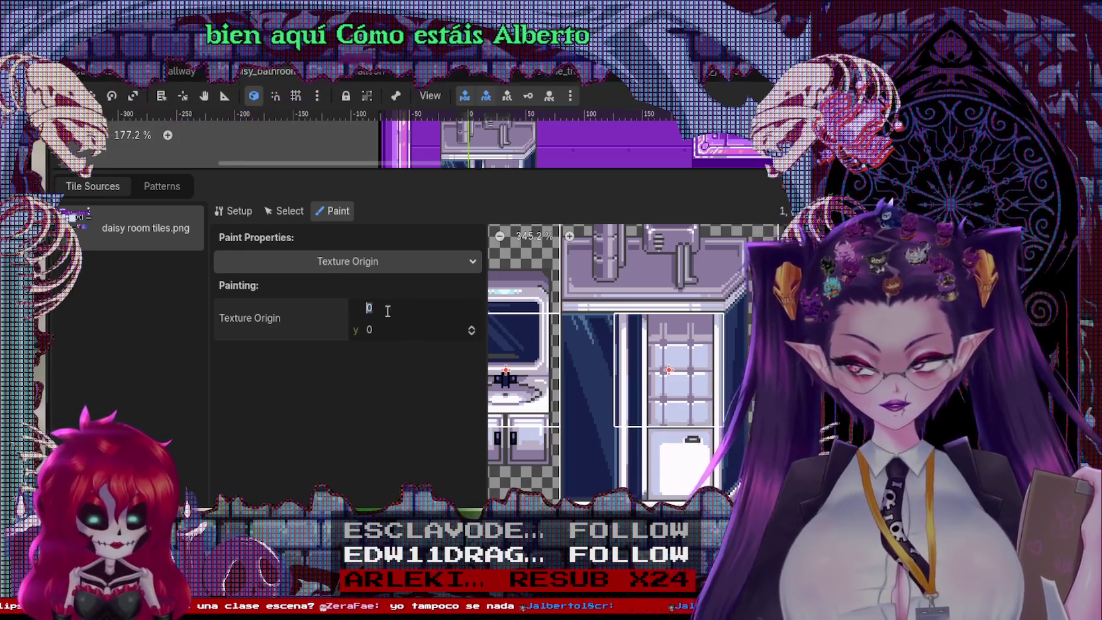
click(644, 397)
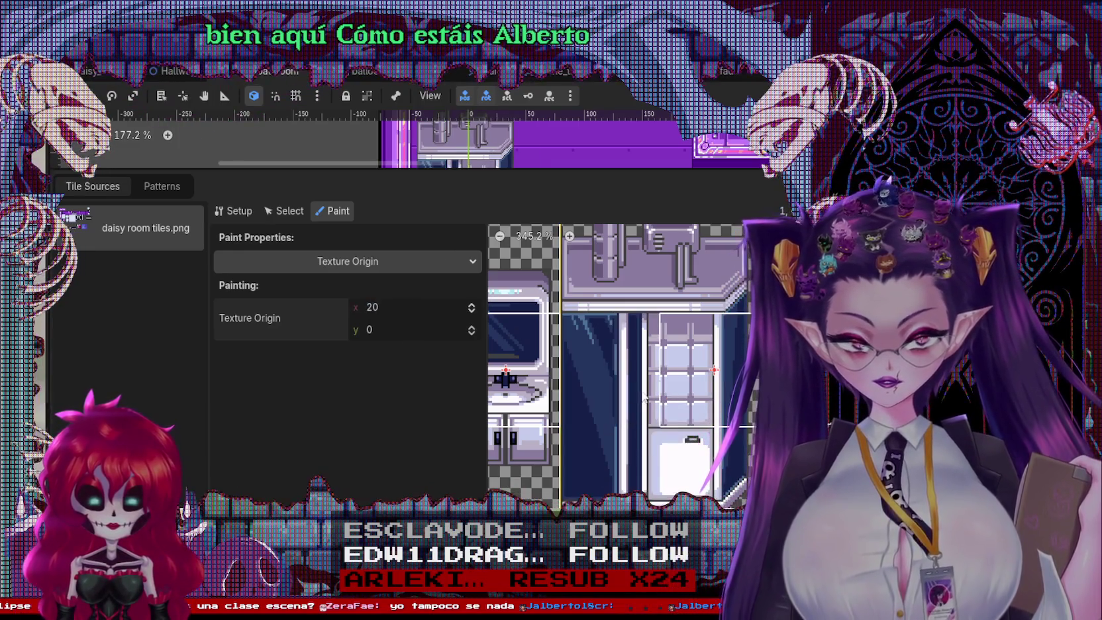
click(370, 307)
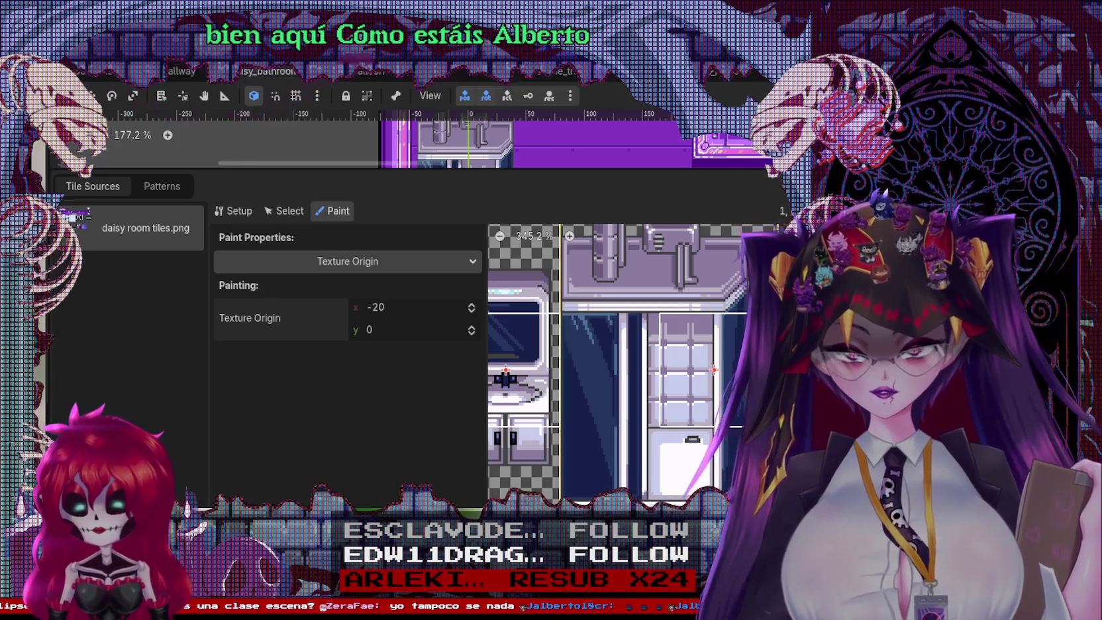
click(622, 370)
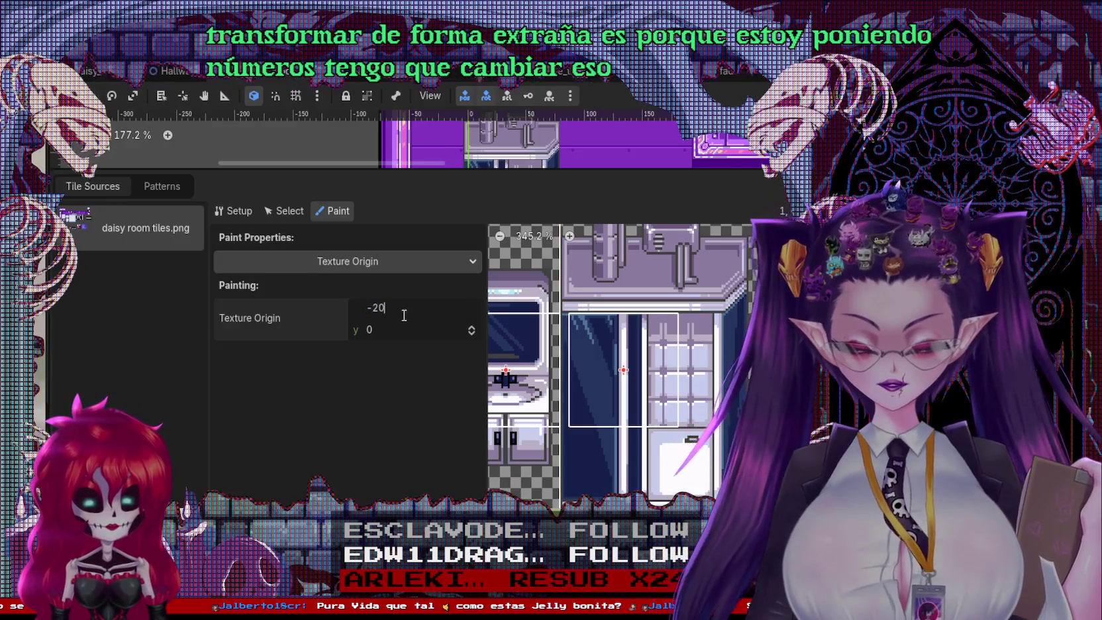
key(BackSpace)
text(4)
key(Return)
click(593, 357)
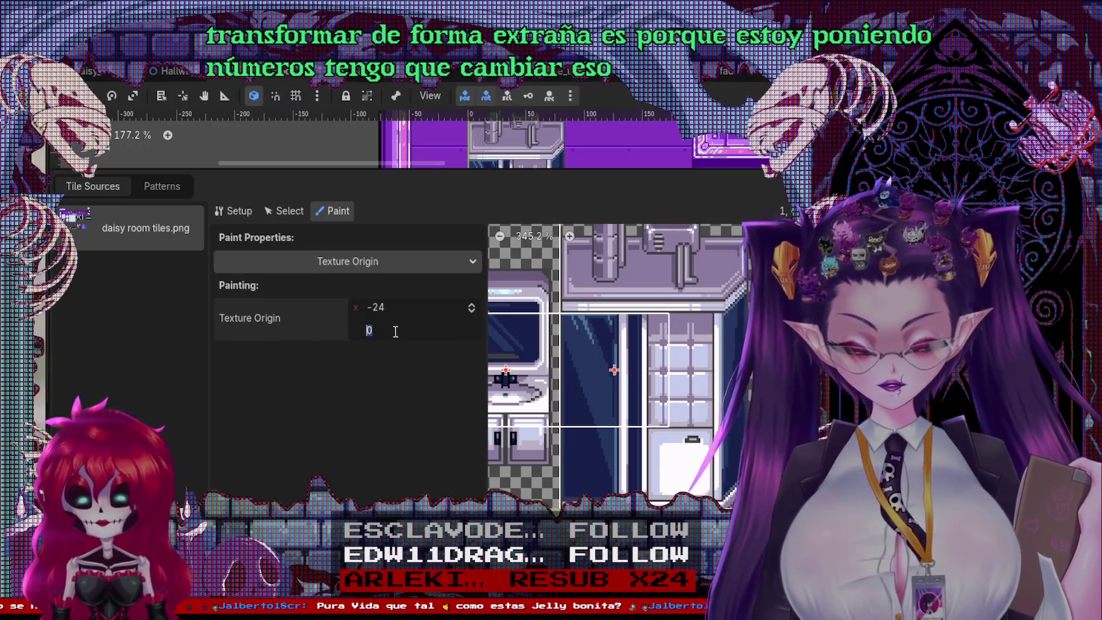
Step: Set the Texture Origin y to 48 and collapse the tileset panel to view the room
text(34)
text(4)
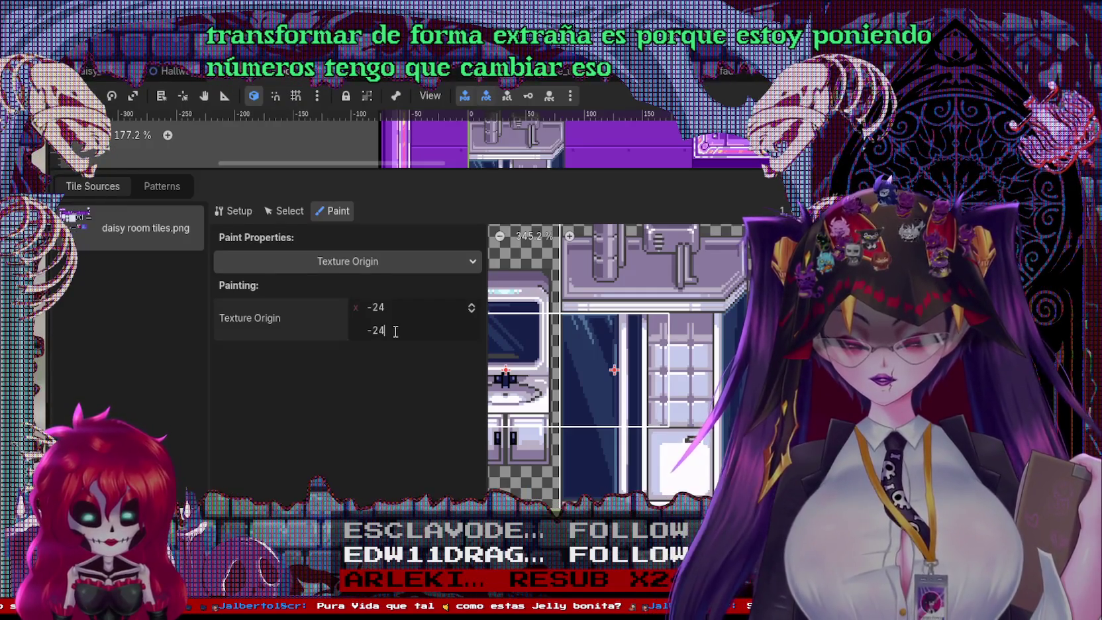
key(Return)
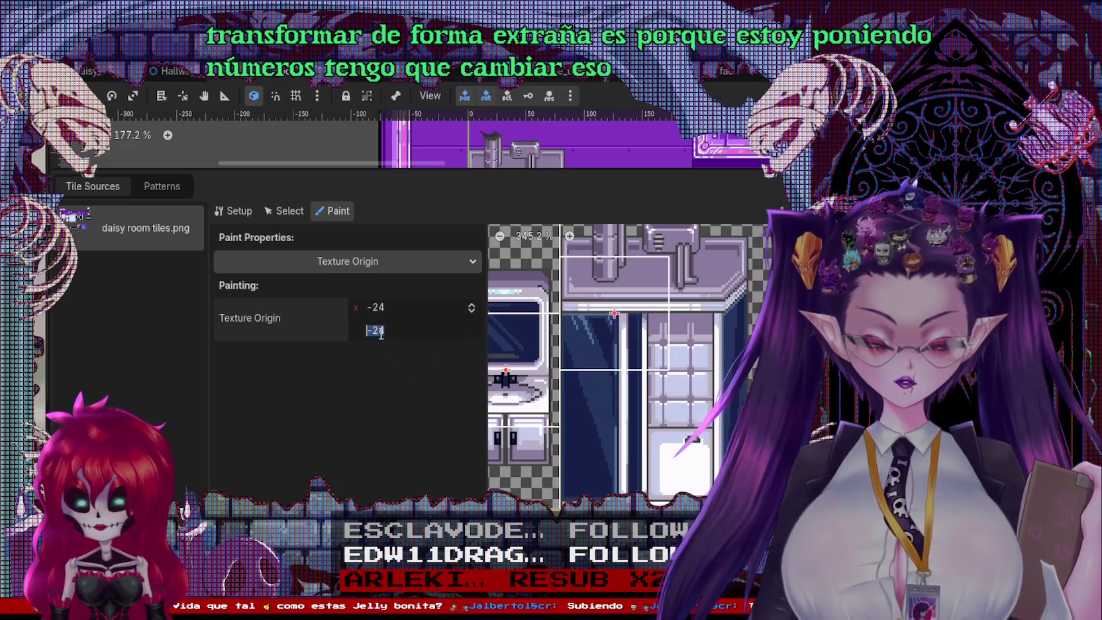
text(24)
key(Return)
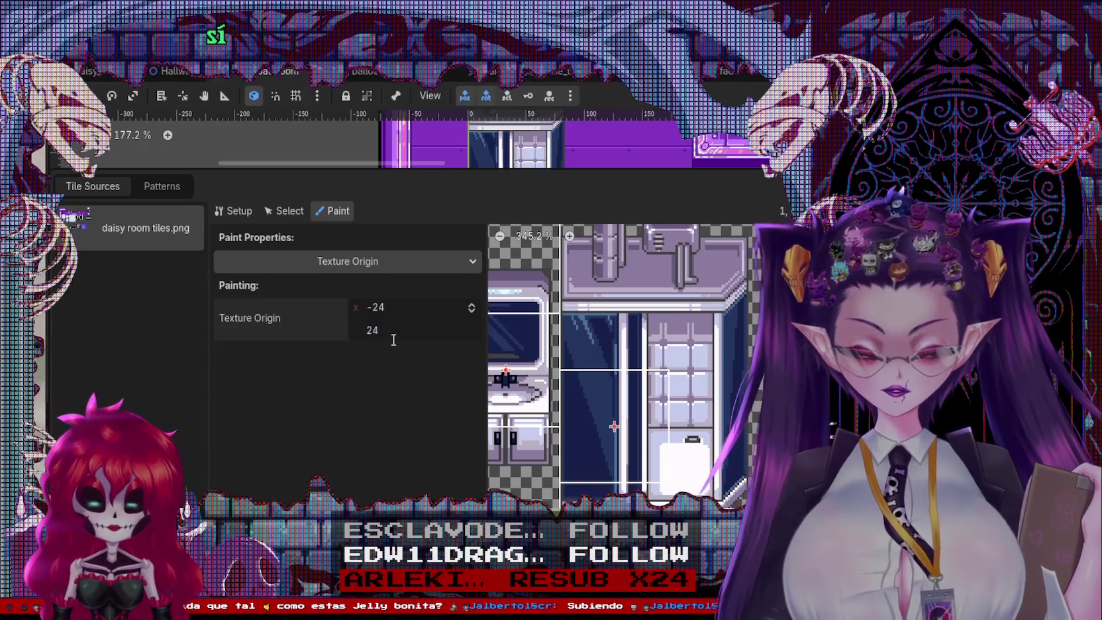
text(48)
key(Return)
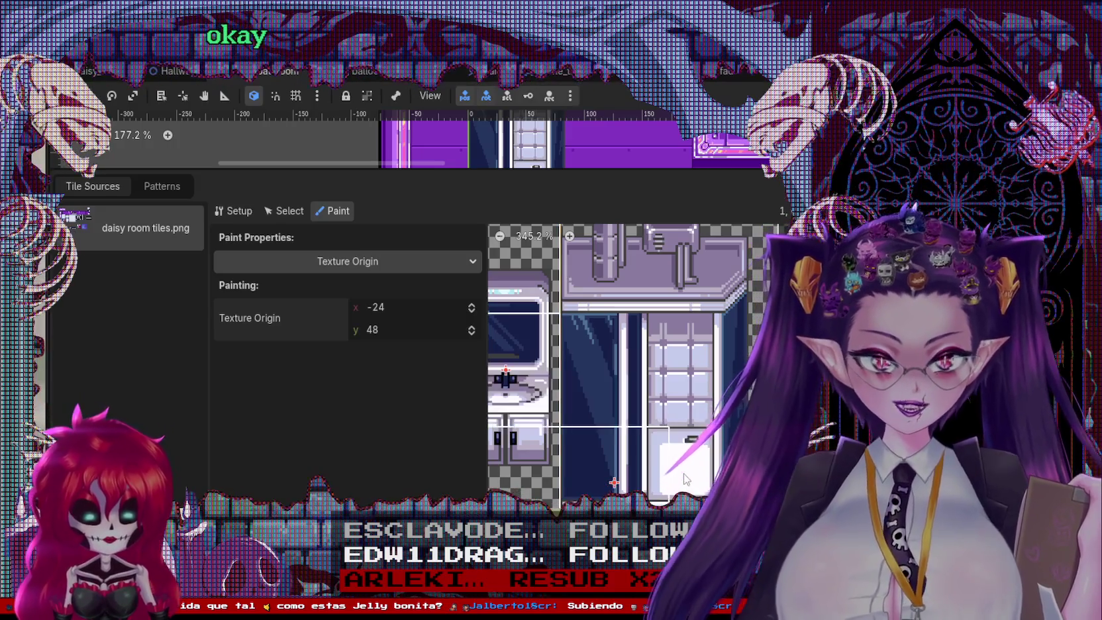
scroll(629, 424, down, 1)
drag(545, 169, 546, 493)
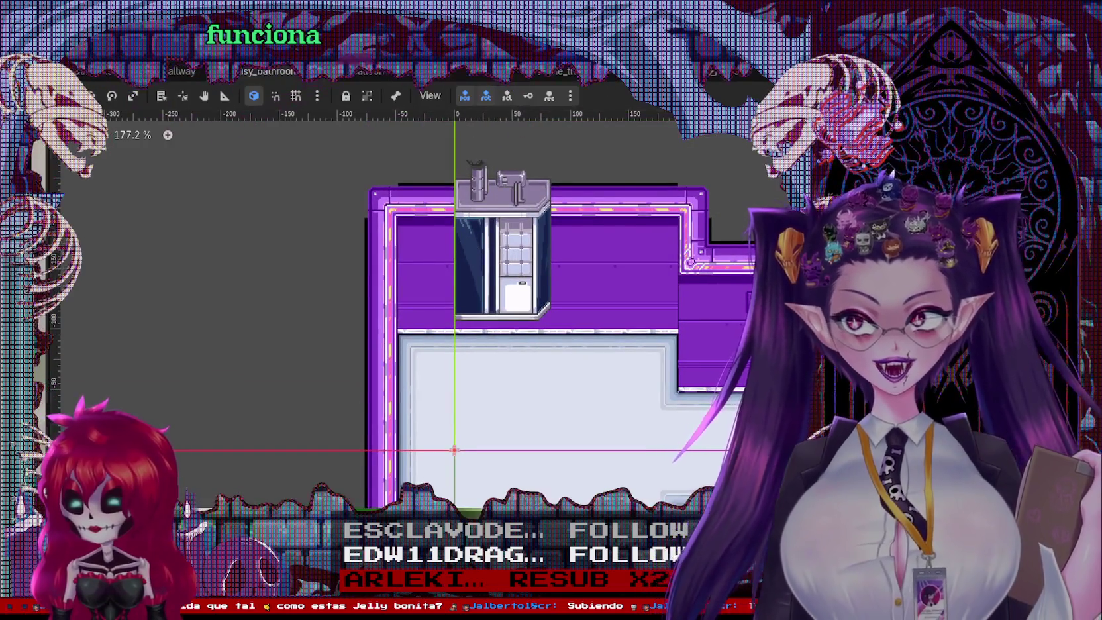
Step: Stamp the fridge pattern, erase the overlapping upper tiles, and run the scene to test
click(478, 341)
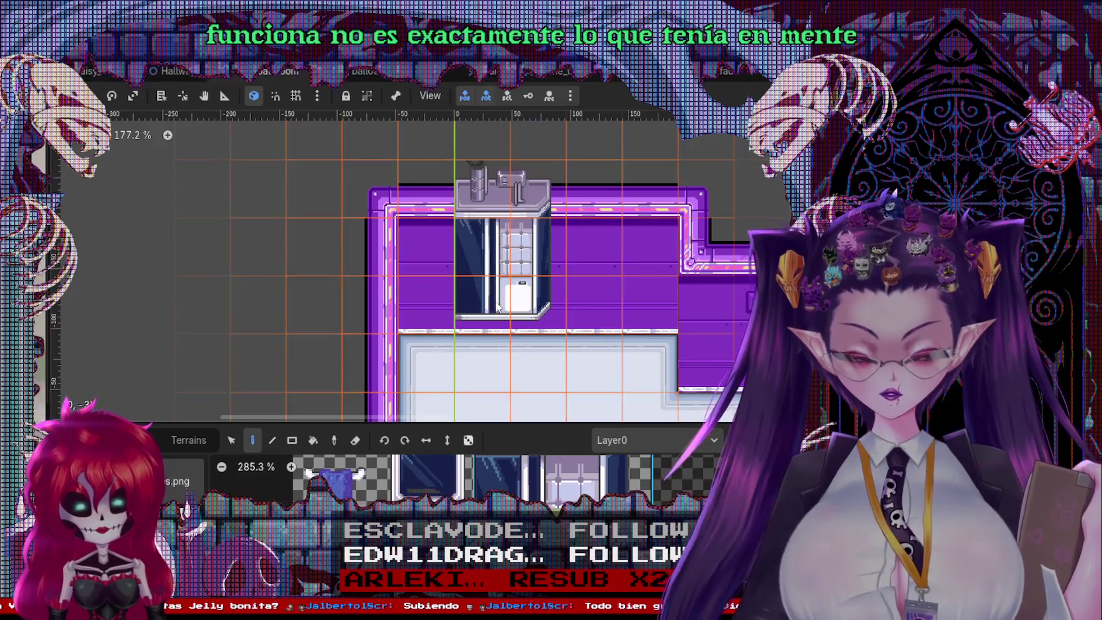
click(464, 364)
drag(570, 316, 522, 347)
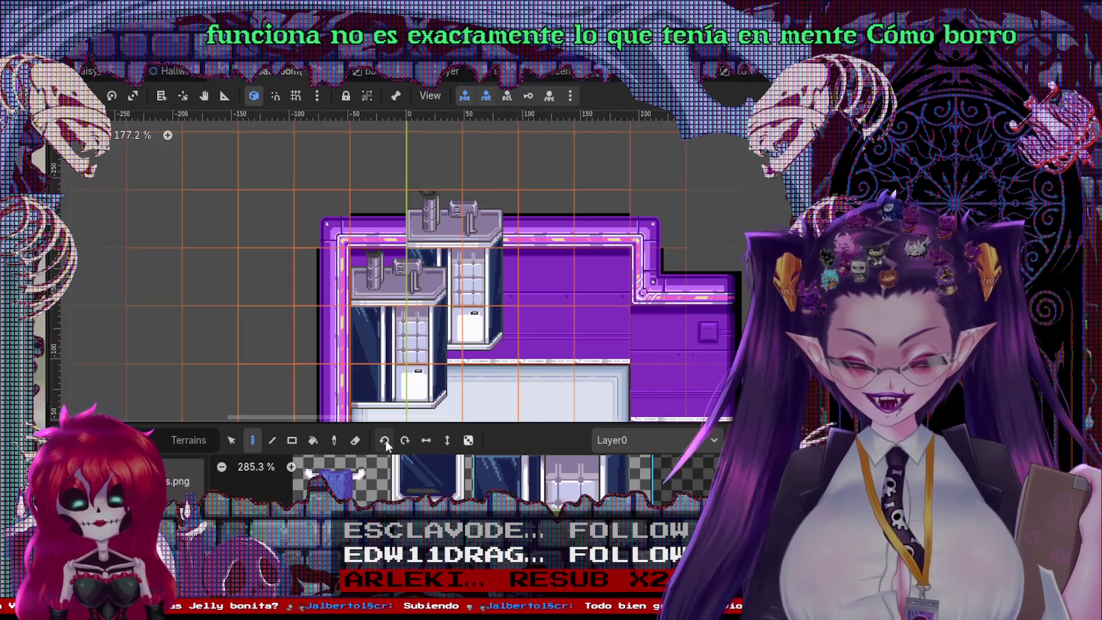
click(355, 440)
mouse_move(412, 312)
mouse_down()
mouse_move(426, 339)
mouse_move(477, 258)
mouse_up()
scroll(521, 276, down, 3)
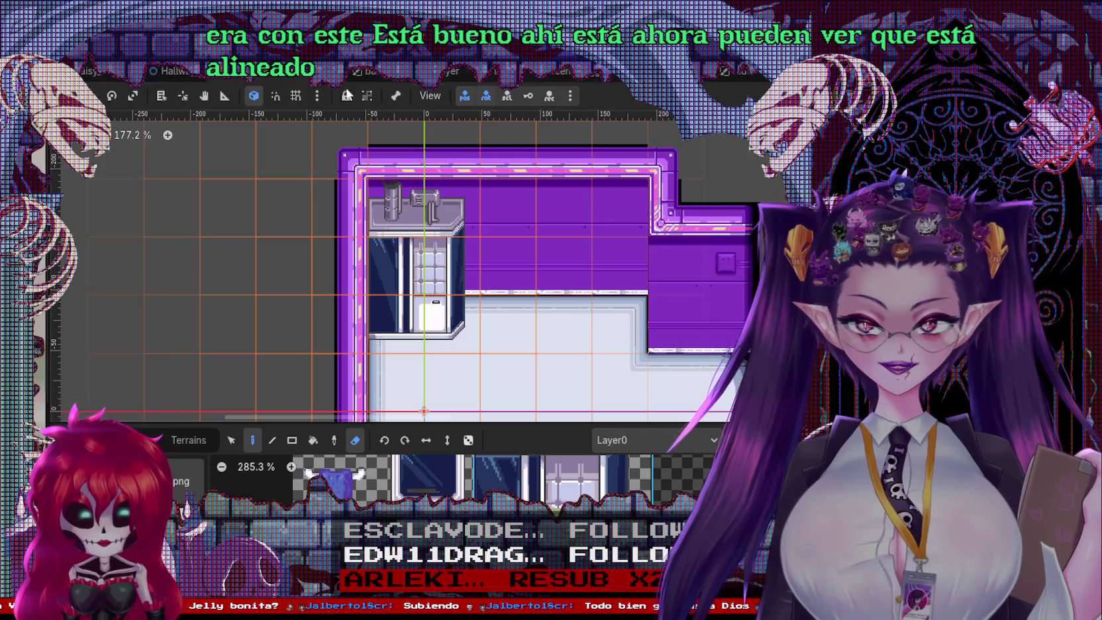
right_click(252, 72)
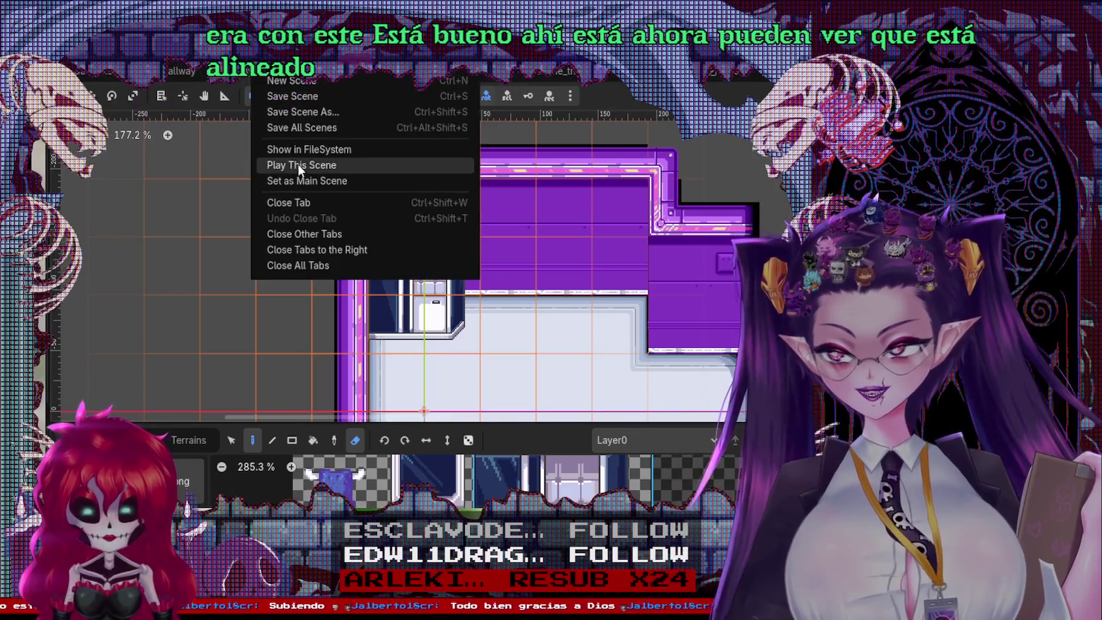
click(301, 165)
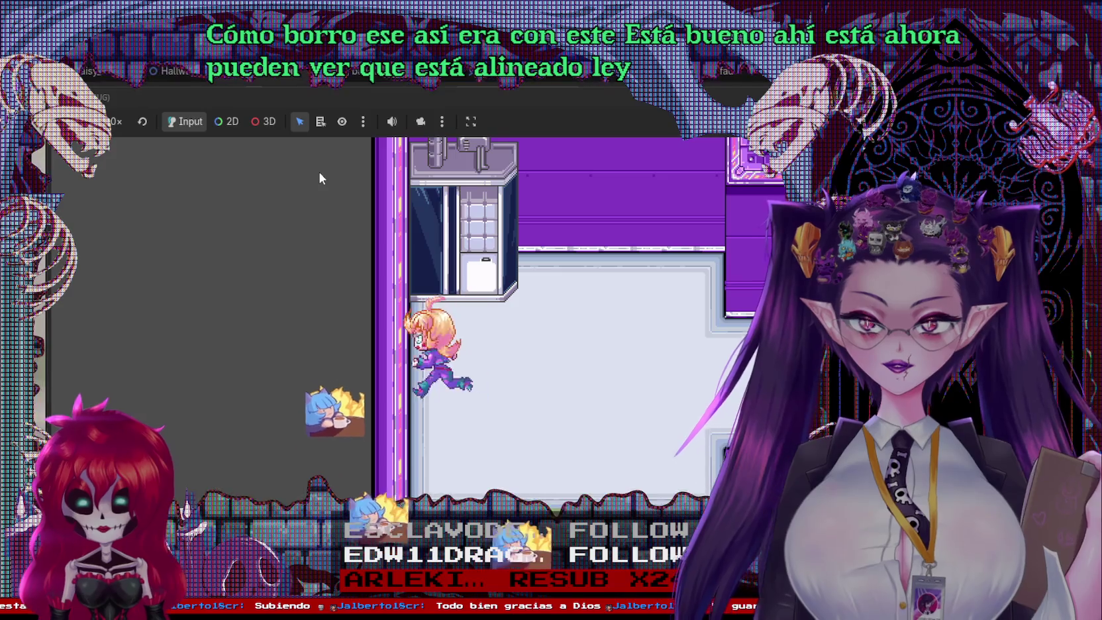
Step: Walk the character down, right and up through the rooms, then stop the game
key(Down)
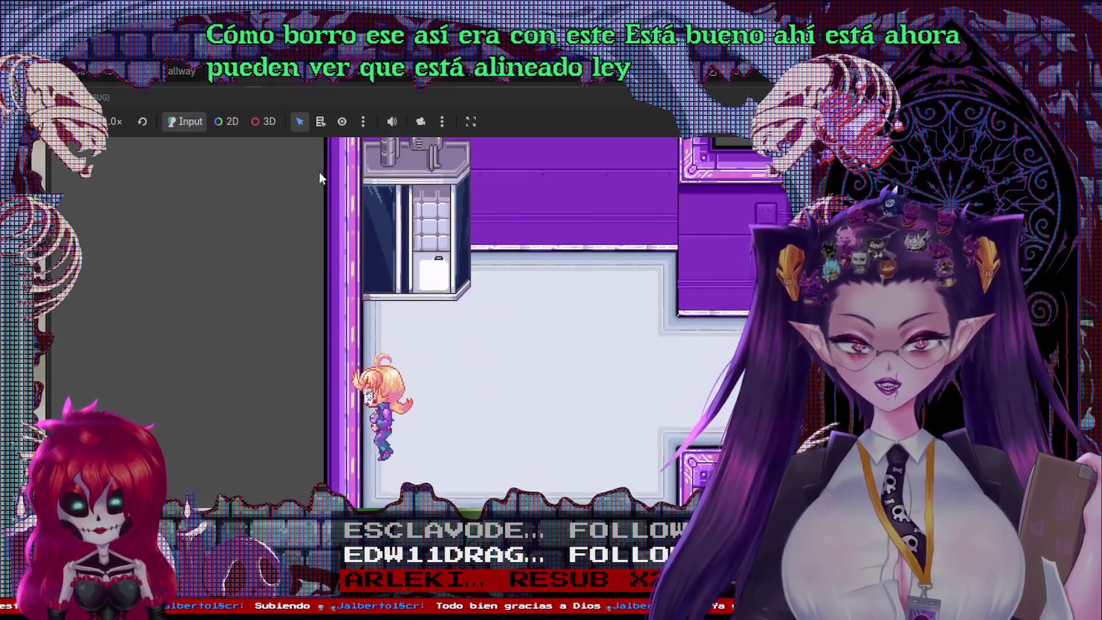
key(Right)
key(Up)
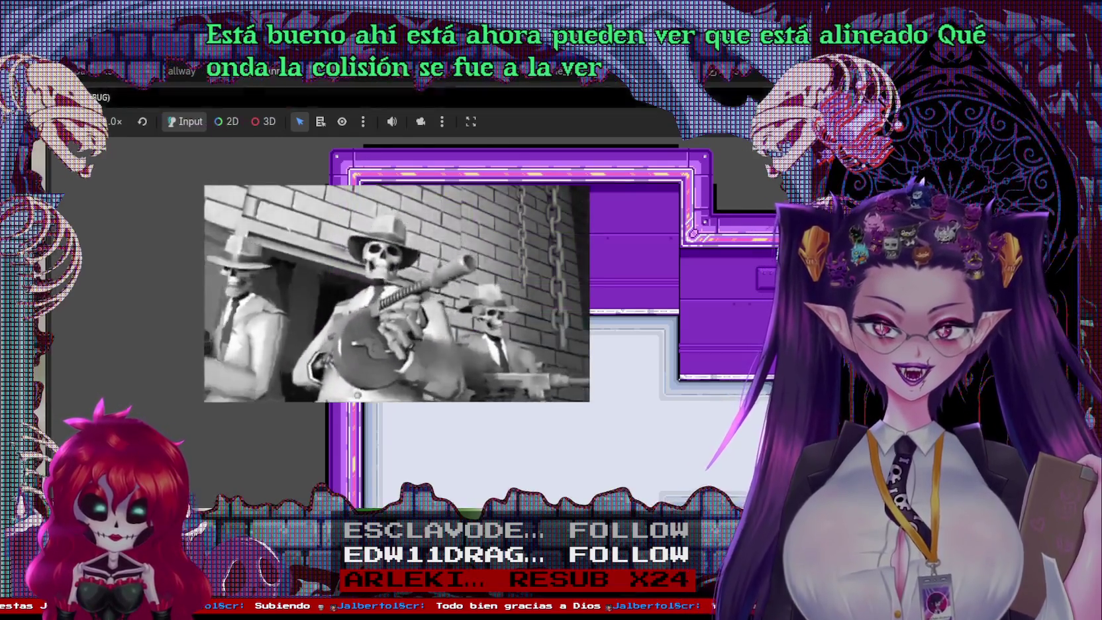
key(F8)
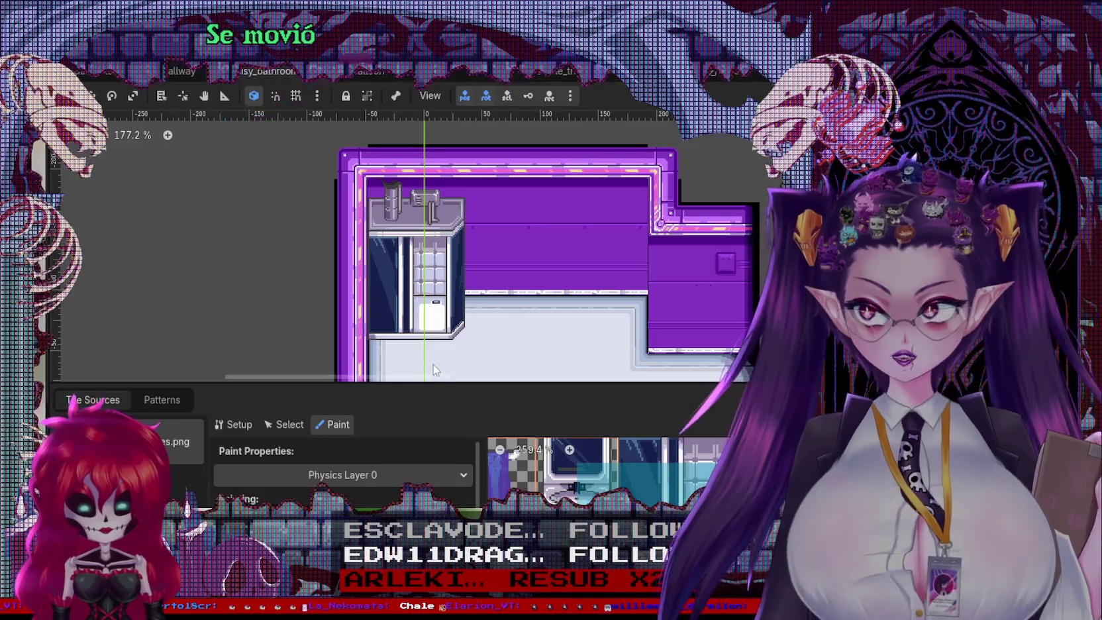
Step: Enlarge the tileset panel and maximize the Physics Layer 0 polygon editor to frame the collision shape
drag(389, 384, 393, 198)
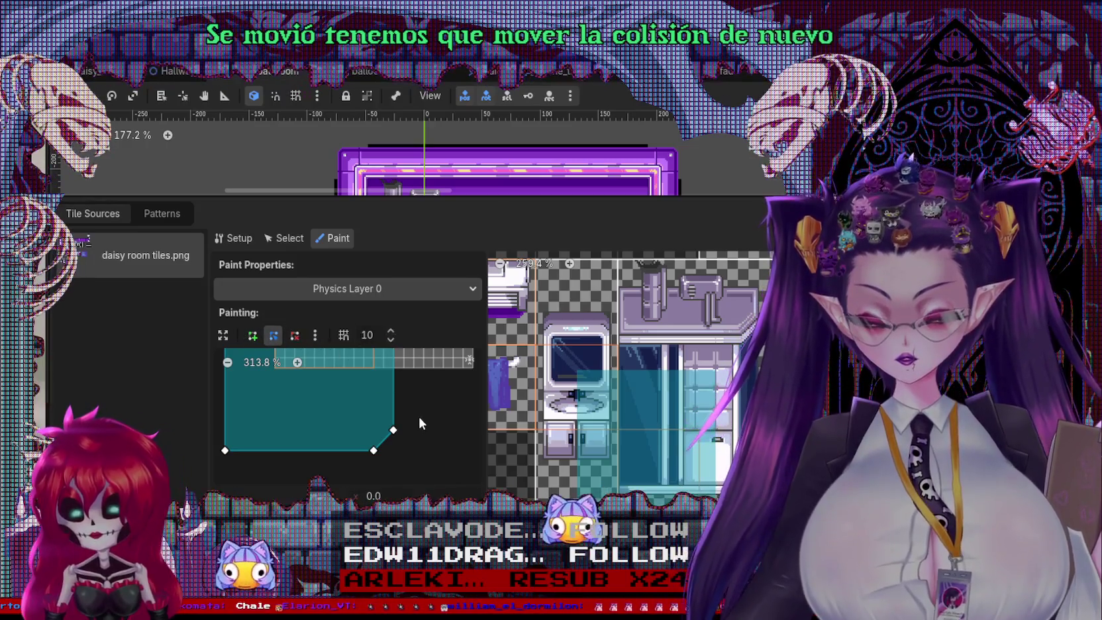
scroll(256, 368, down, 6)
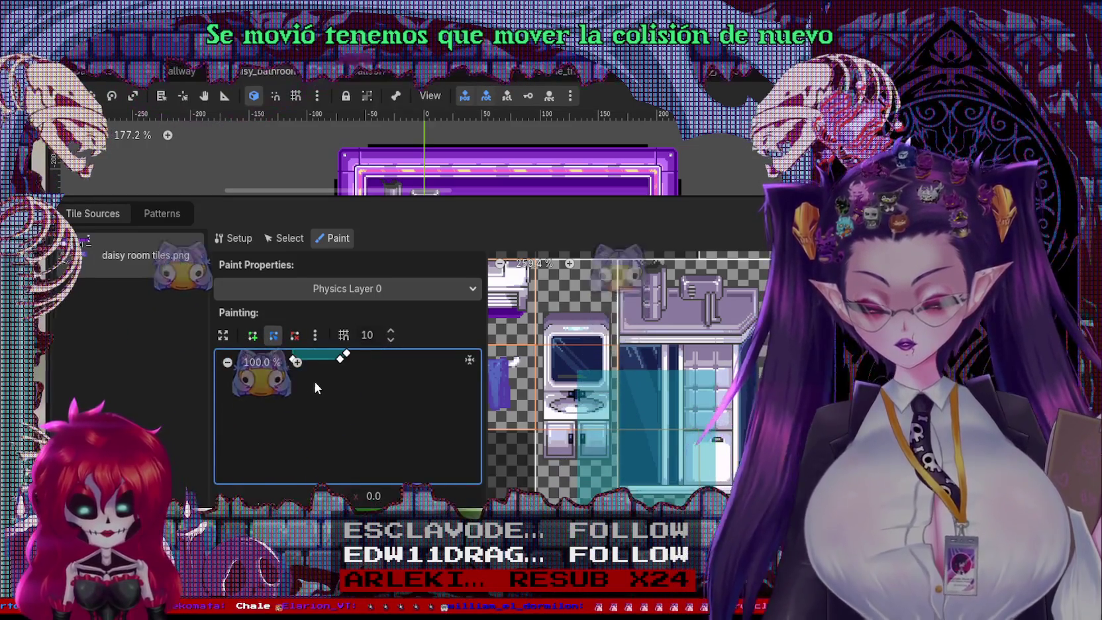
scroll(314, 381, up, 4)
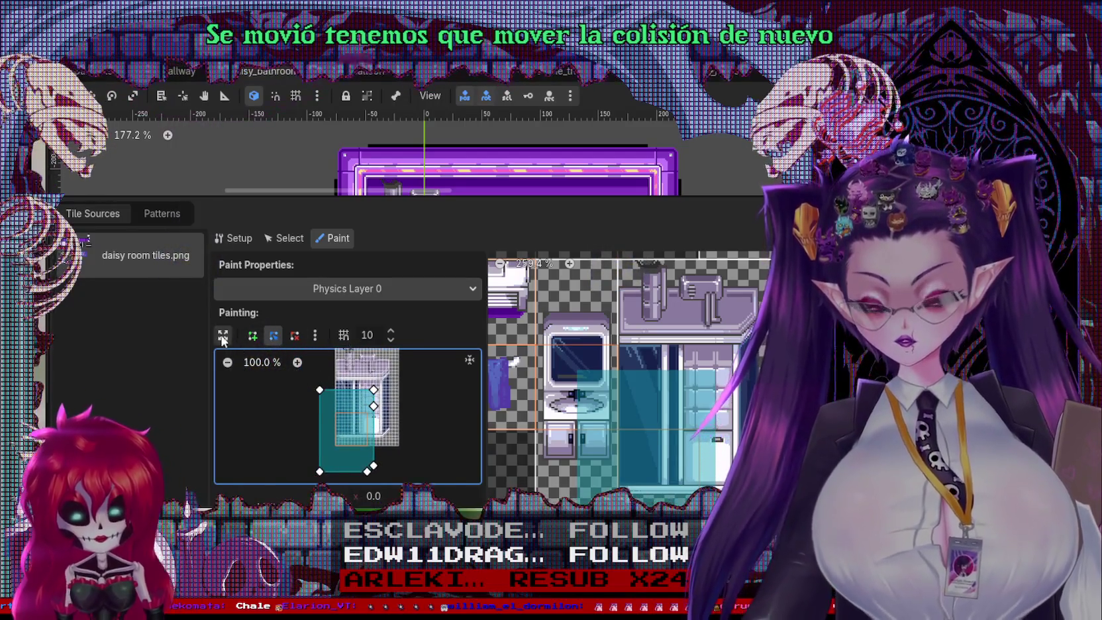
click(222, 334)
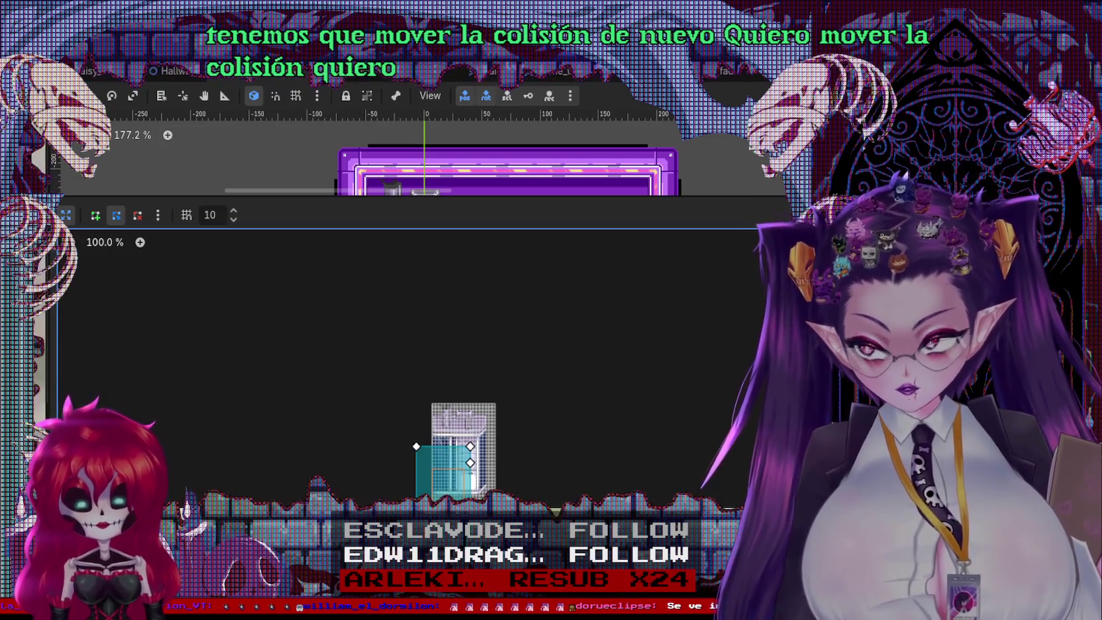
drag(380, 427, 422, 471)
drag(505, 475, 459, 464)
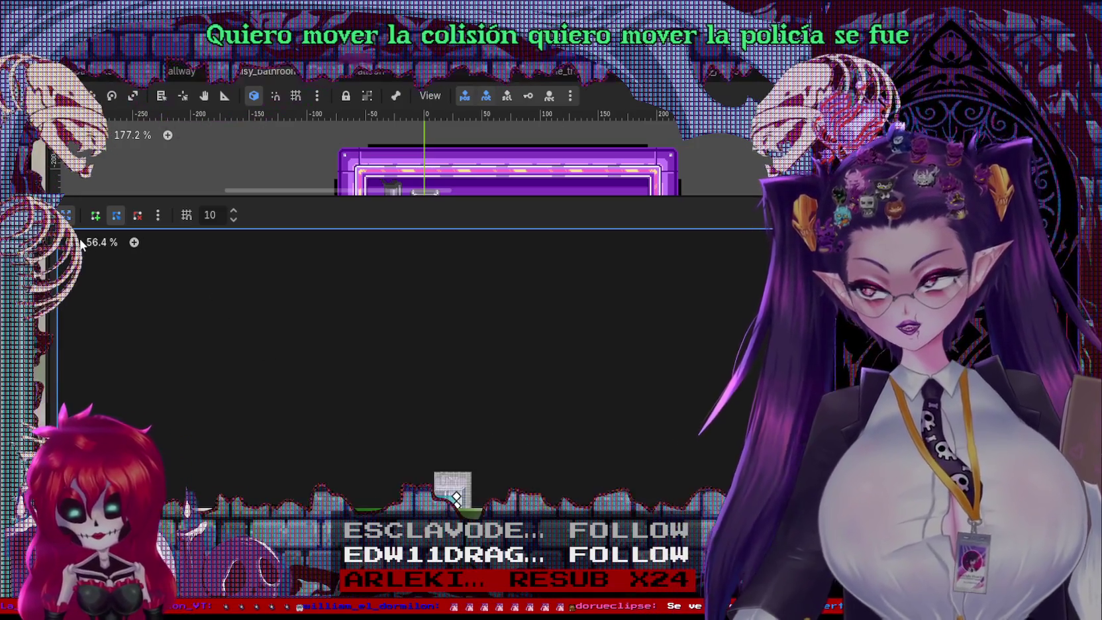
click(66, 214)
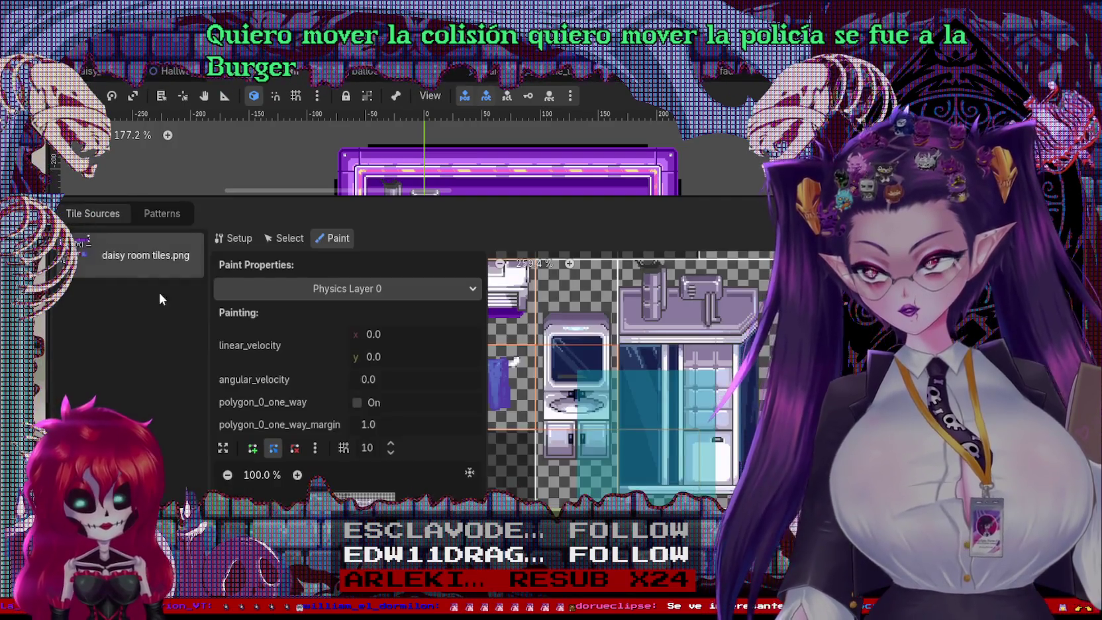
Step: Zoom into the collision polygon editor and drag a vertex of the fridge's collision shape
click(315, 447)
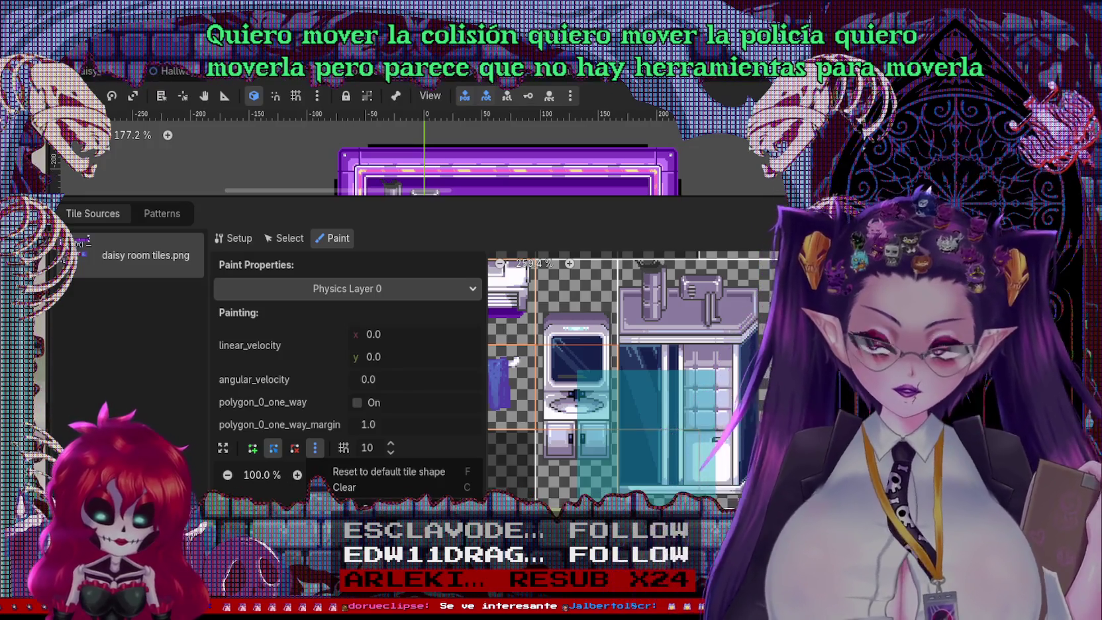
click(344, 448)
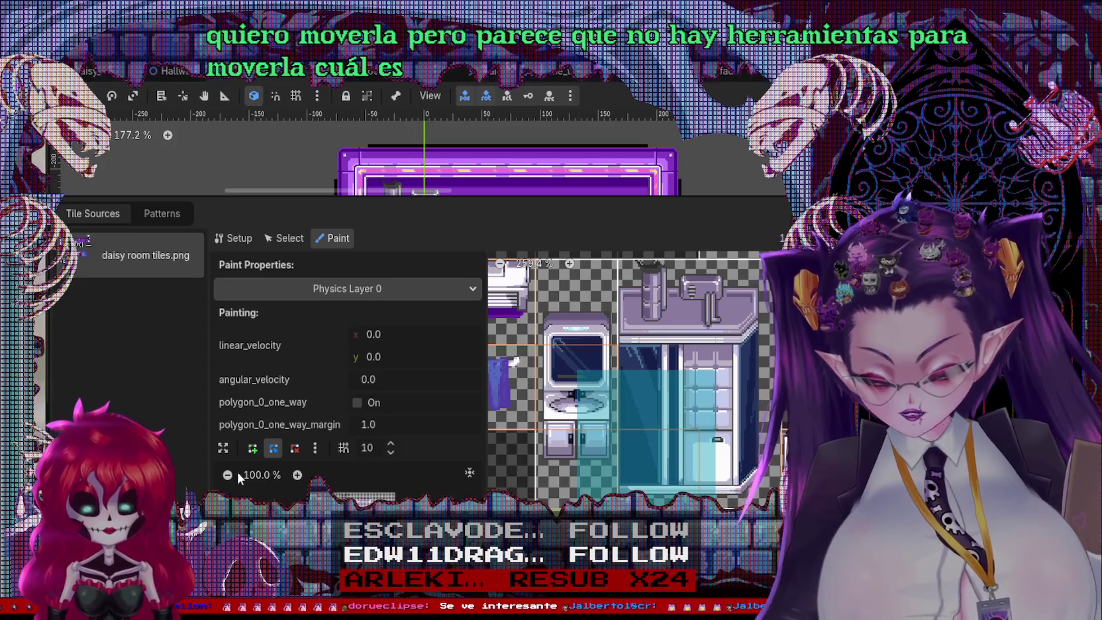
click(297, 475)
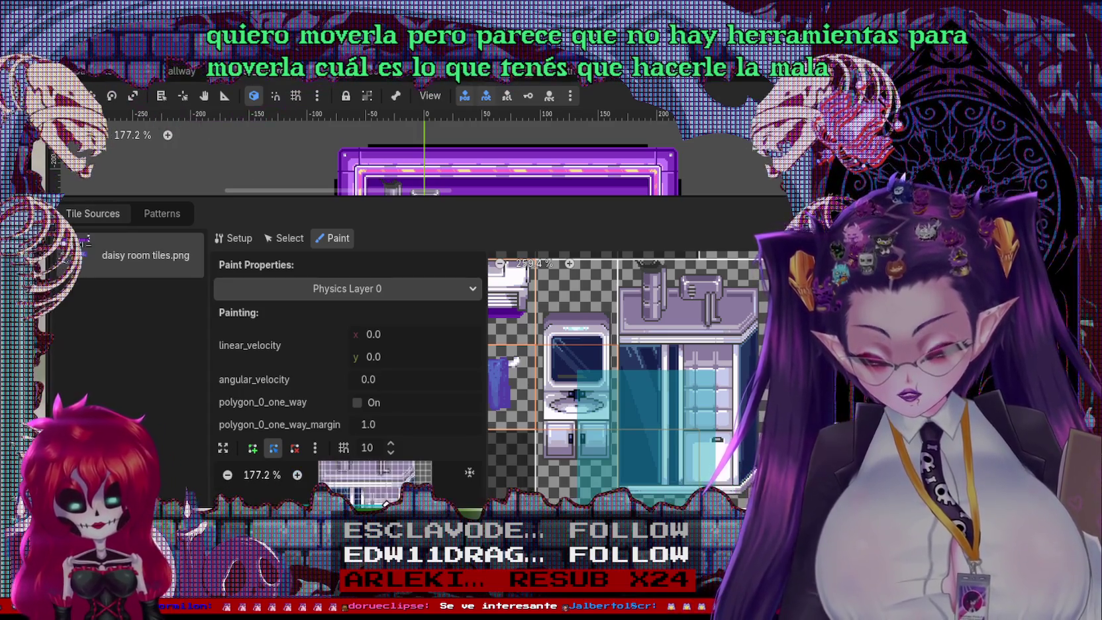
click(386, 500)
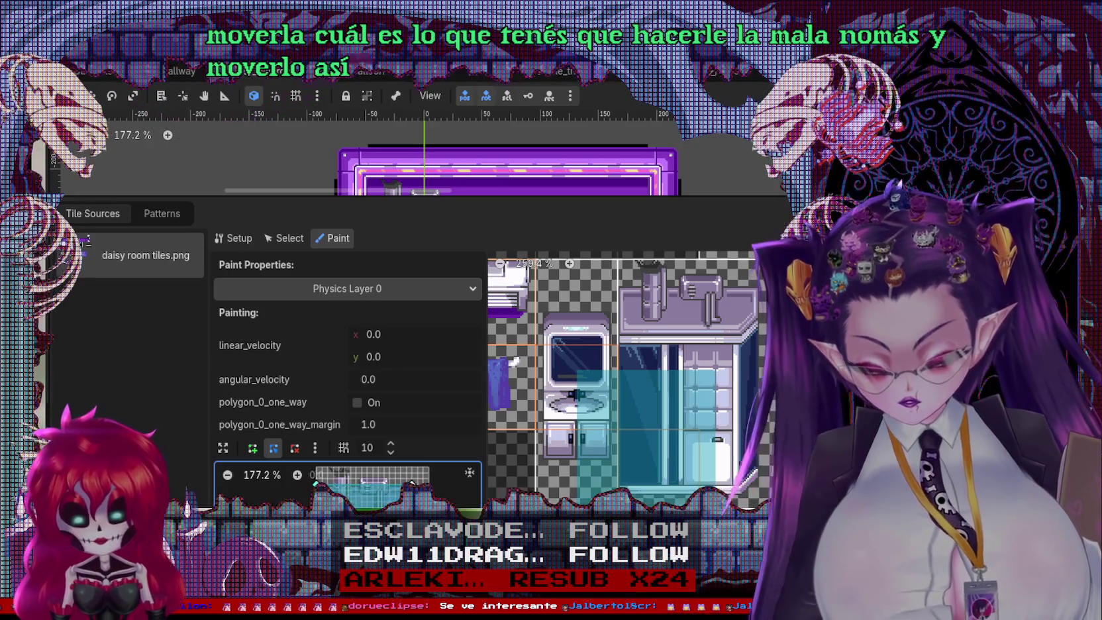
click(411, 484)
drag(316, 484, 370, 486)
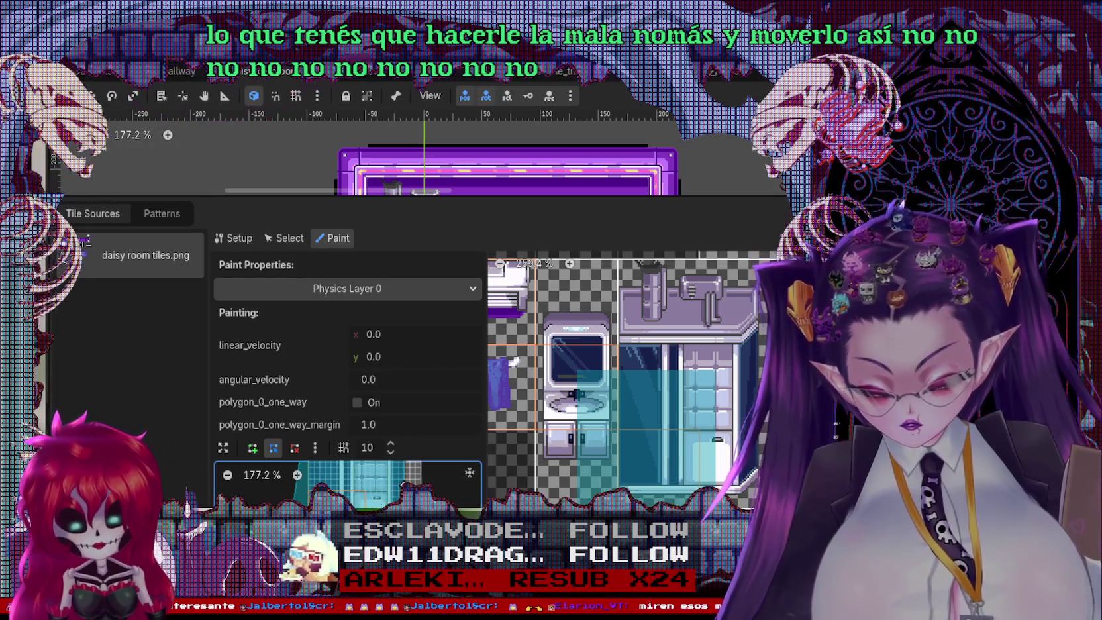
Step: Shift a collision vertex right and set the polygon snap grid size to 15
drag(402, 483, 428, 464)
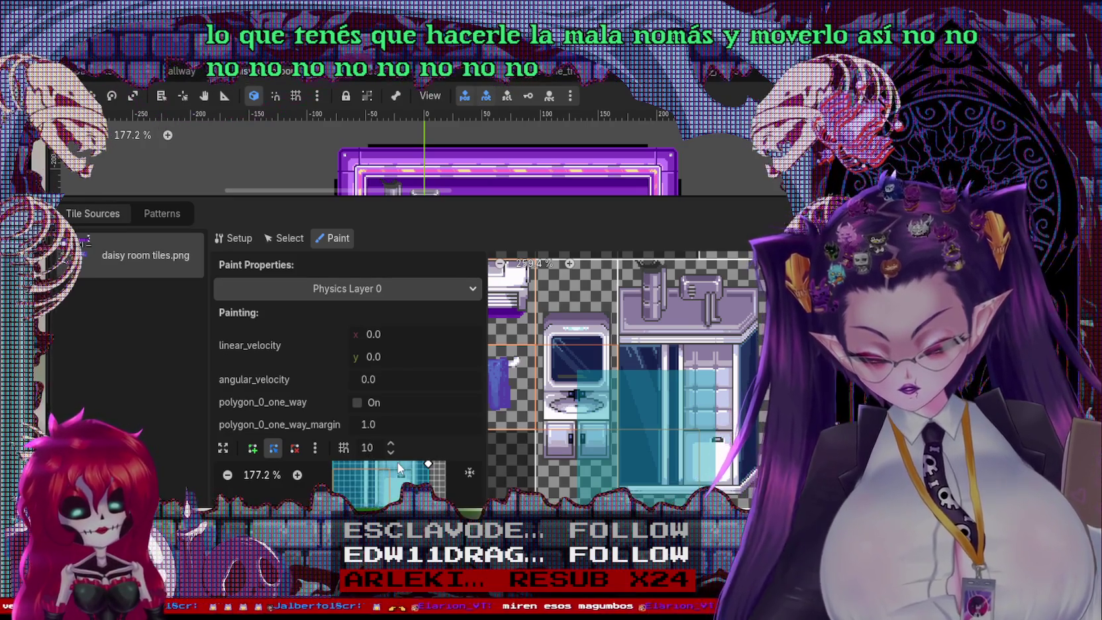
scroll(390, 446, up, 2)
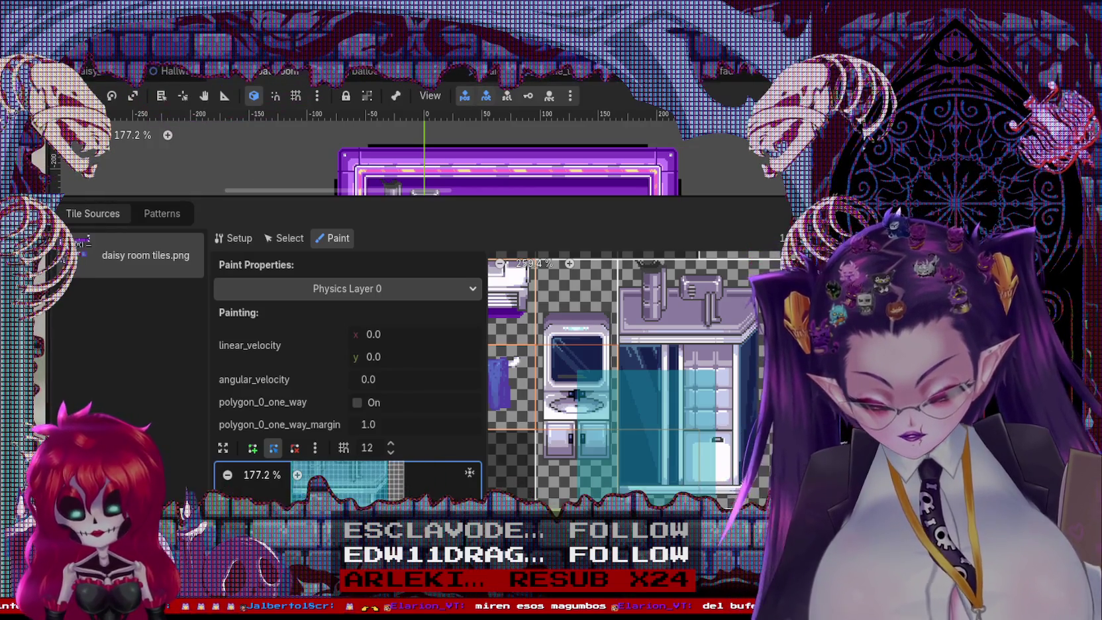
scroll(305, 473, up, 3)
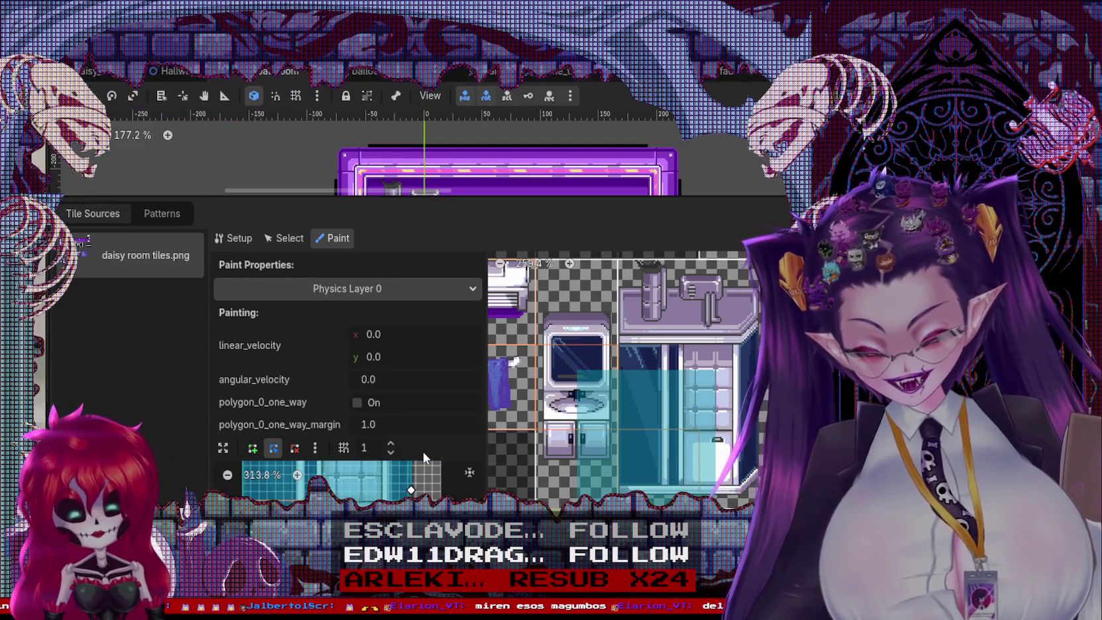
key(BackSpace)
text(5)
key(Tab)
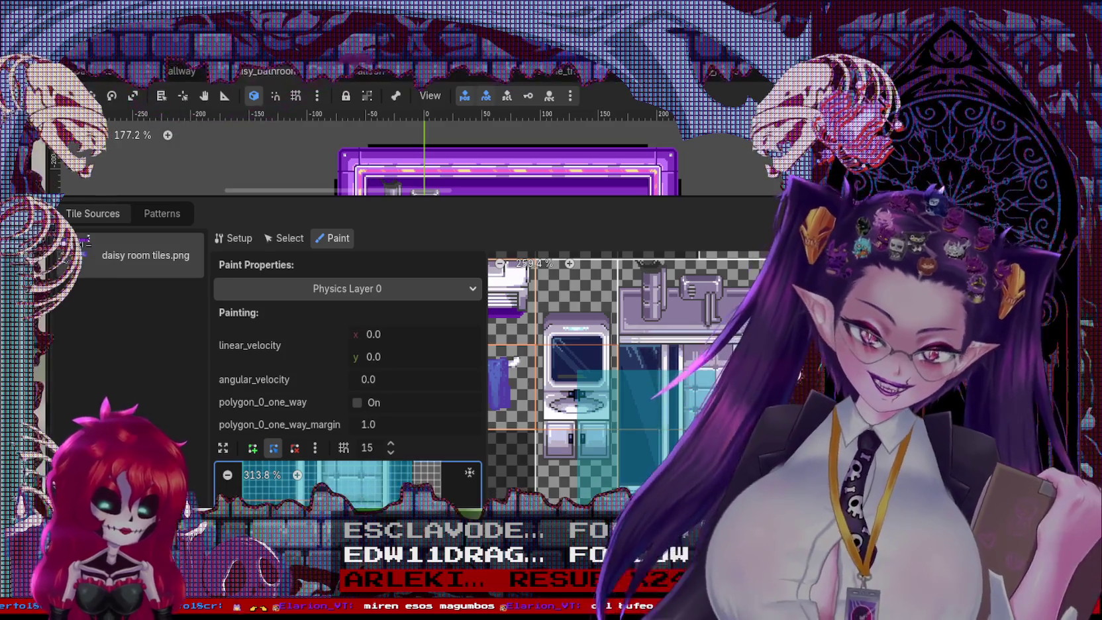
Step: Save the scene and paint the collision polygon onto the shower tile
key(ctrl+s)
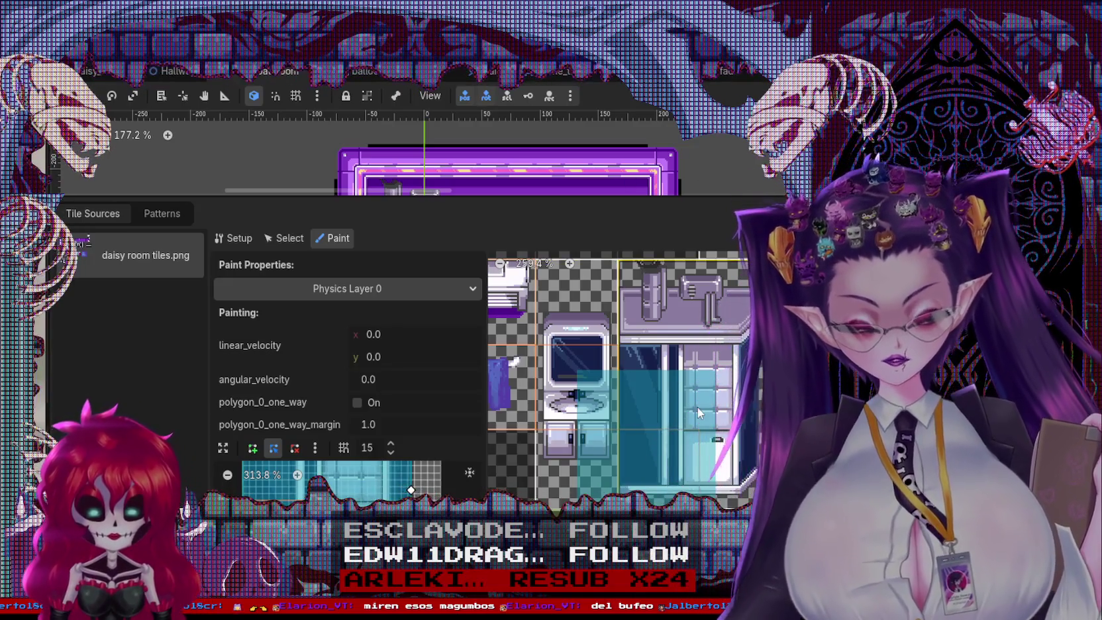
click(698, 406)
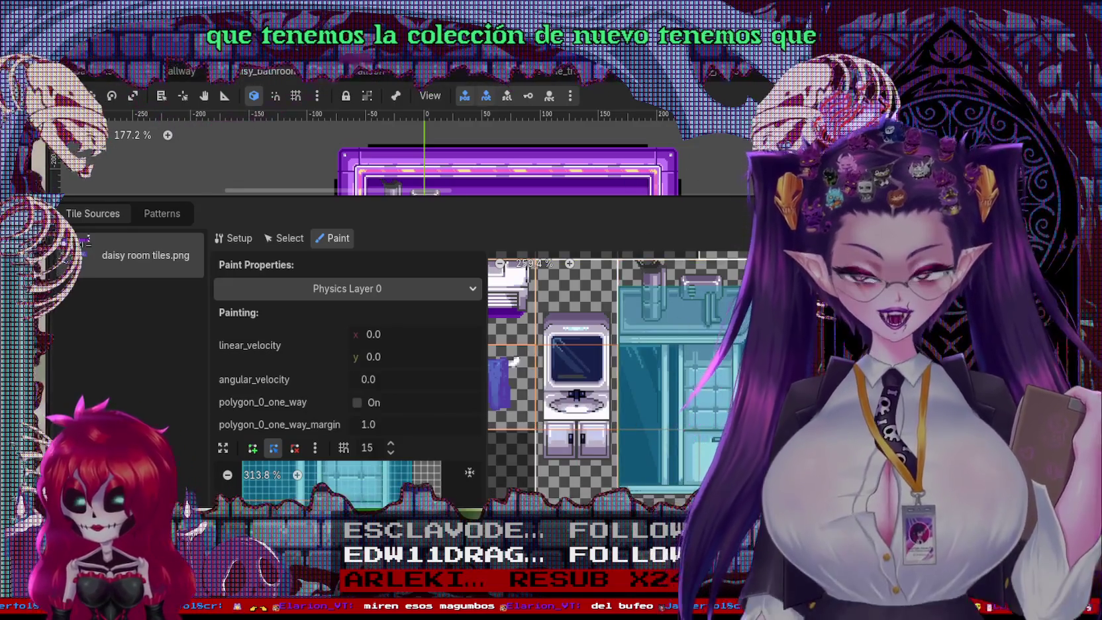
right_click(268, 72)
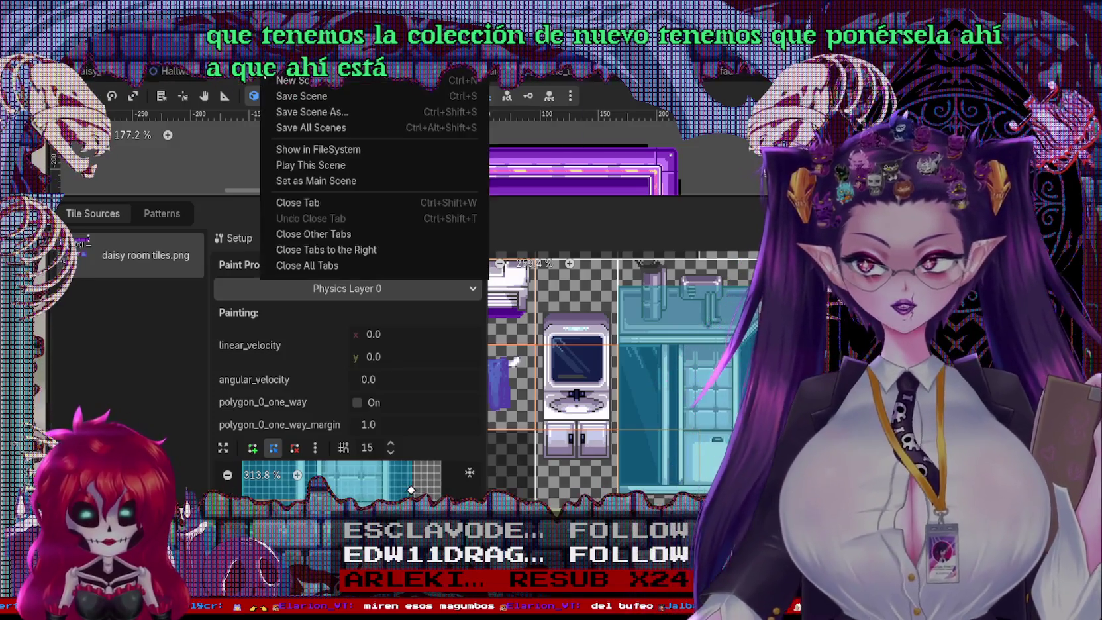
Step: Play the scene and walk the character around and below the shower counter
click(285, 164)
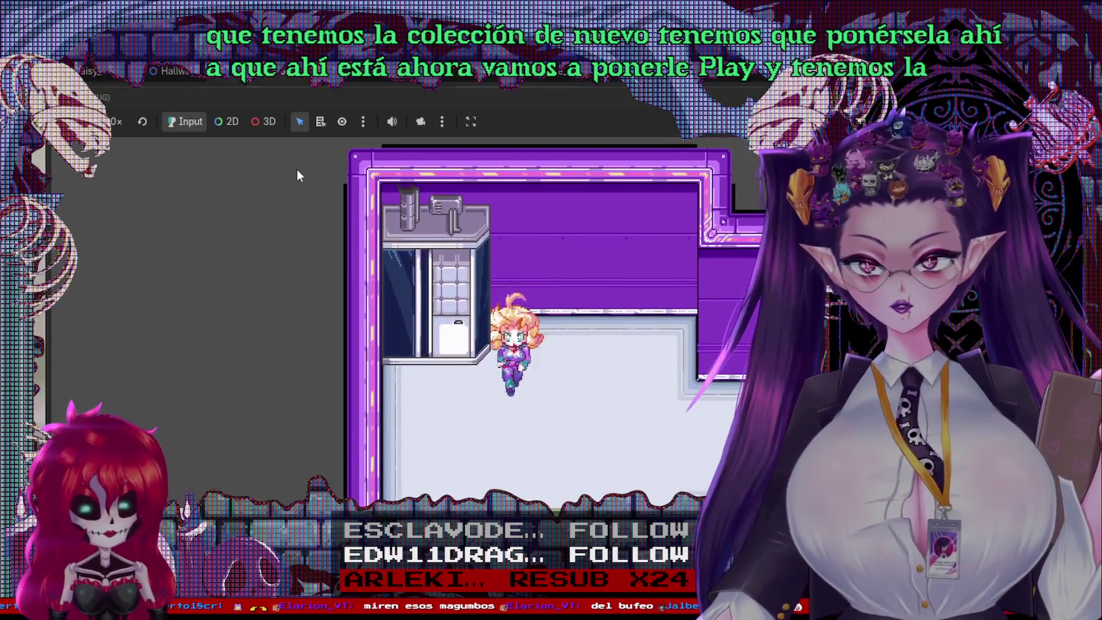
key(Down)
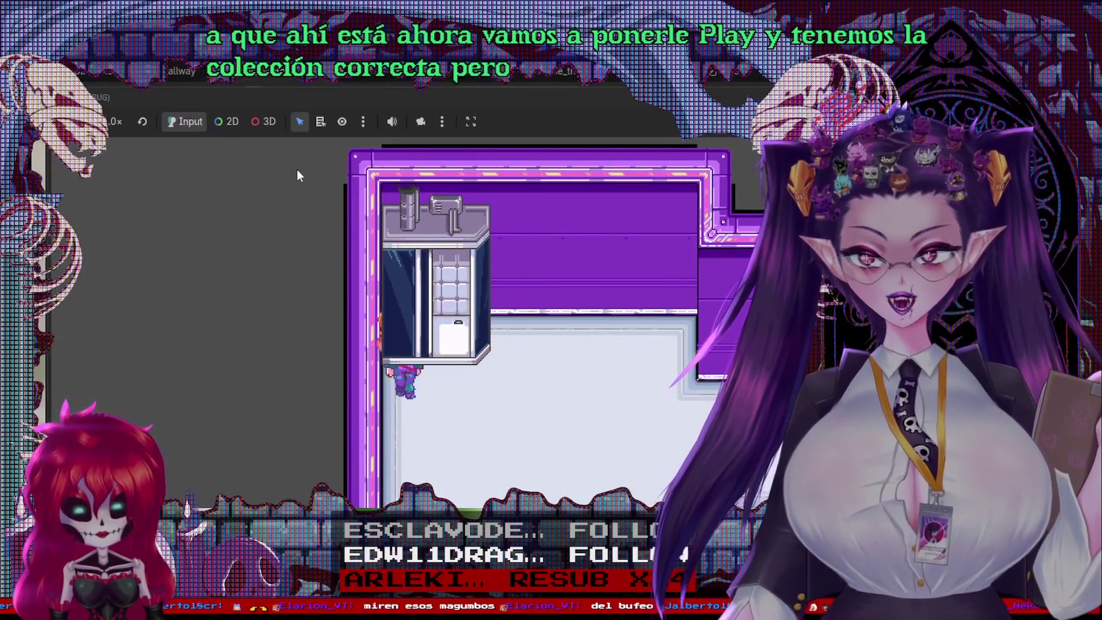
key(Up)
key(Down)
key(Left)
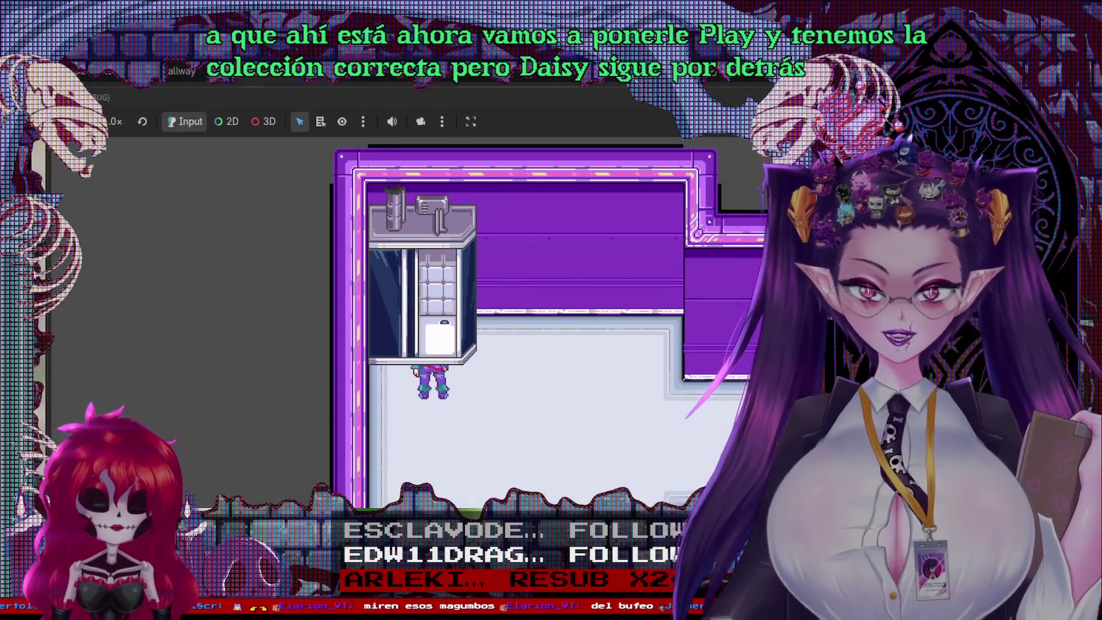
Step: Stop the game, reopen the TileSet paint panel and list the paintable tile properties
key(F8)
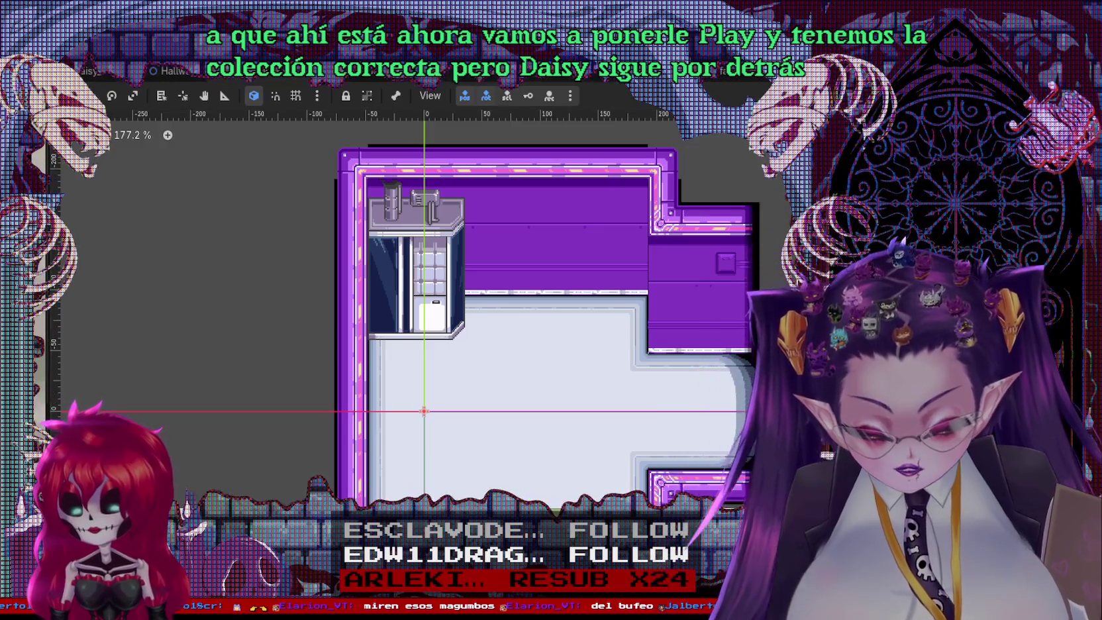
click(486, 484)
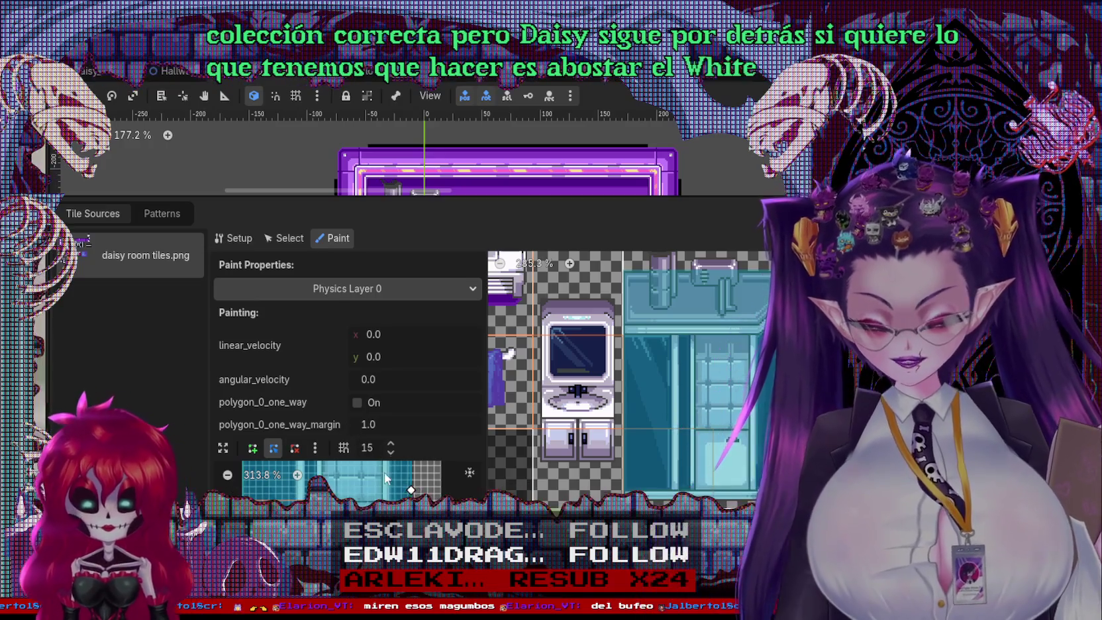
click(342, 286)
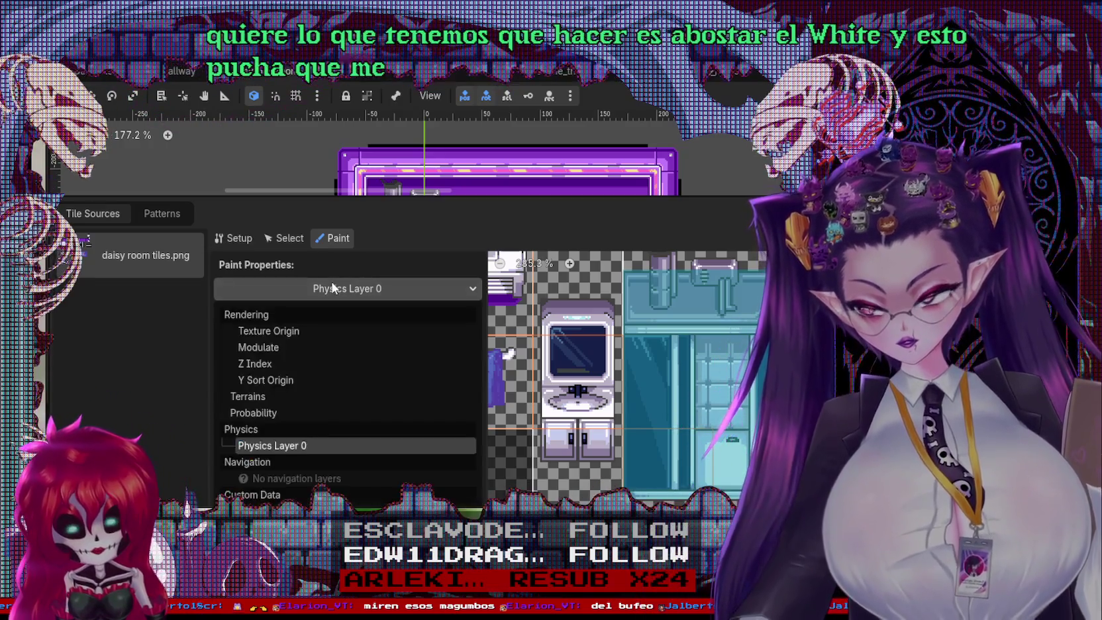
Step: Switch tile painting to the Y Sort Origin property and save the scene
click(276, 379)
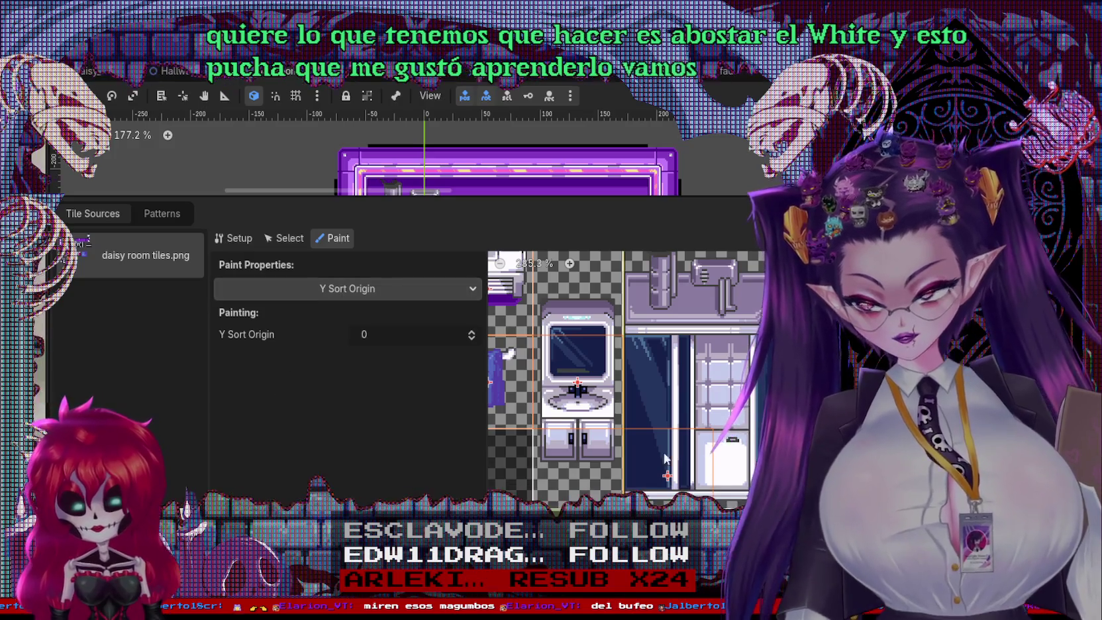
scroll(629, 441, up, 1)
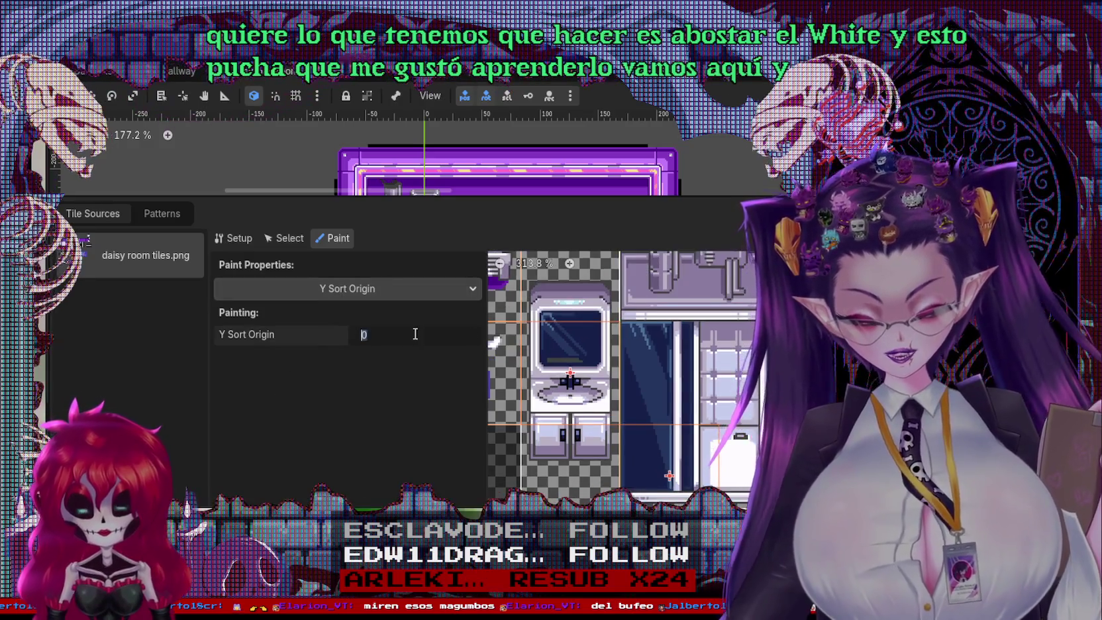
click(454, 339)
key(ctrl+s)
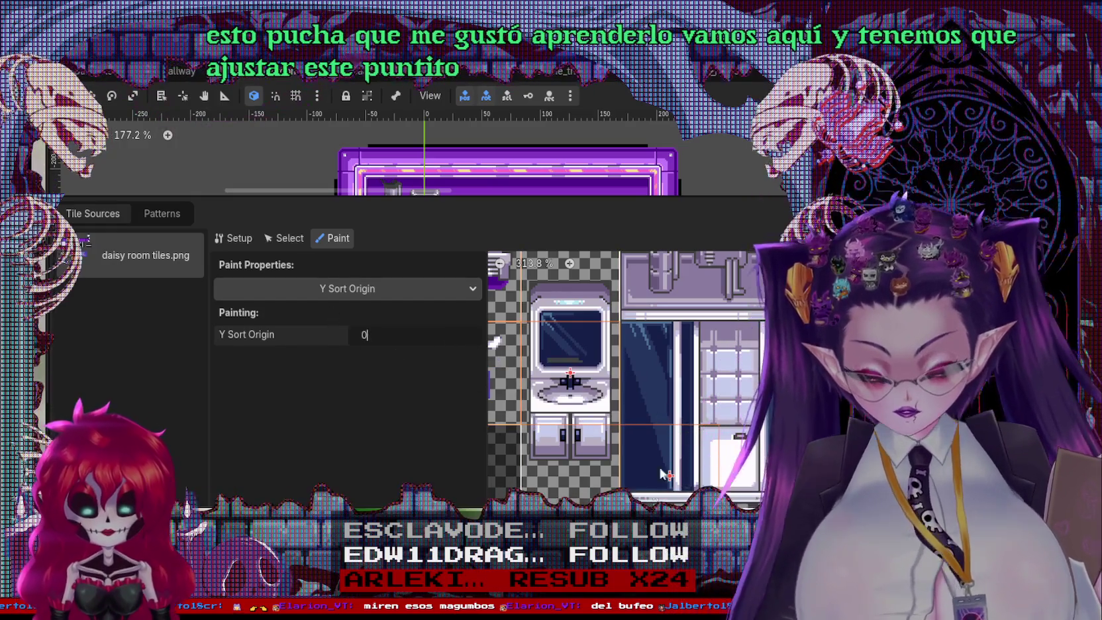
scroll(629, 384, up, 2)
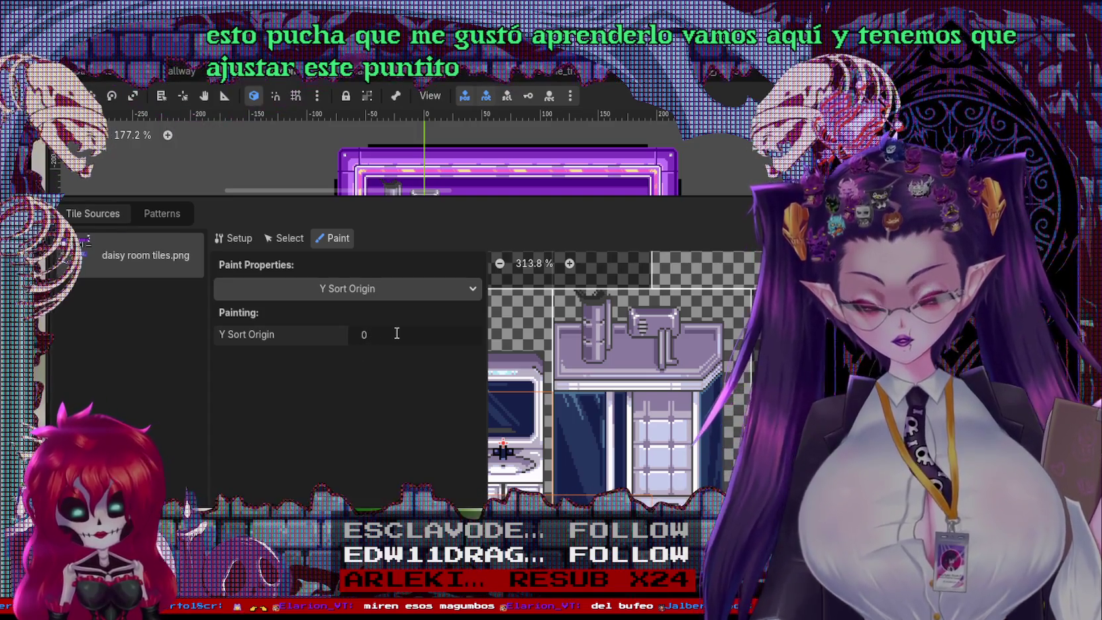
Step: Set the Y Sort Origin paint value to 12, after briefly trying -12
text(-)
key(BackSpace)
key(BackSpace)
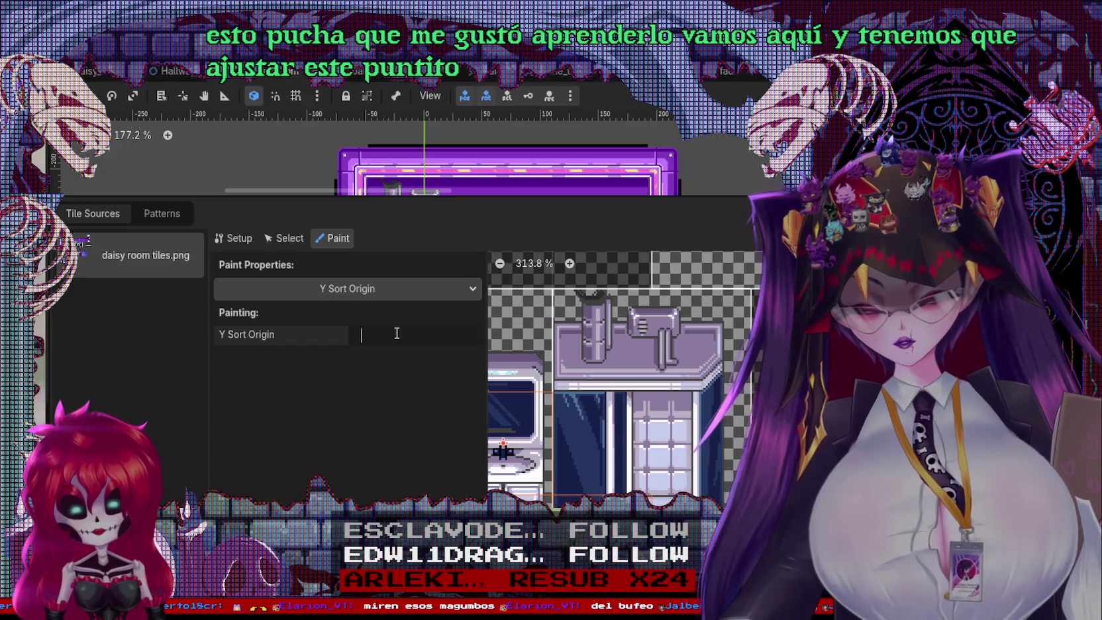
text(-12)
key(Return)
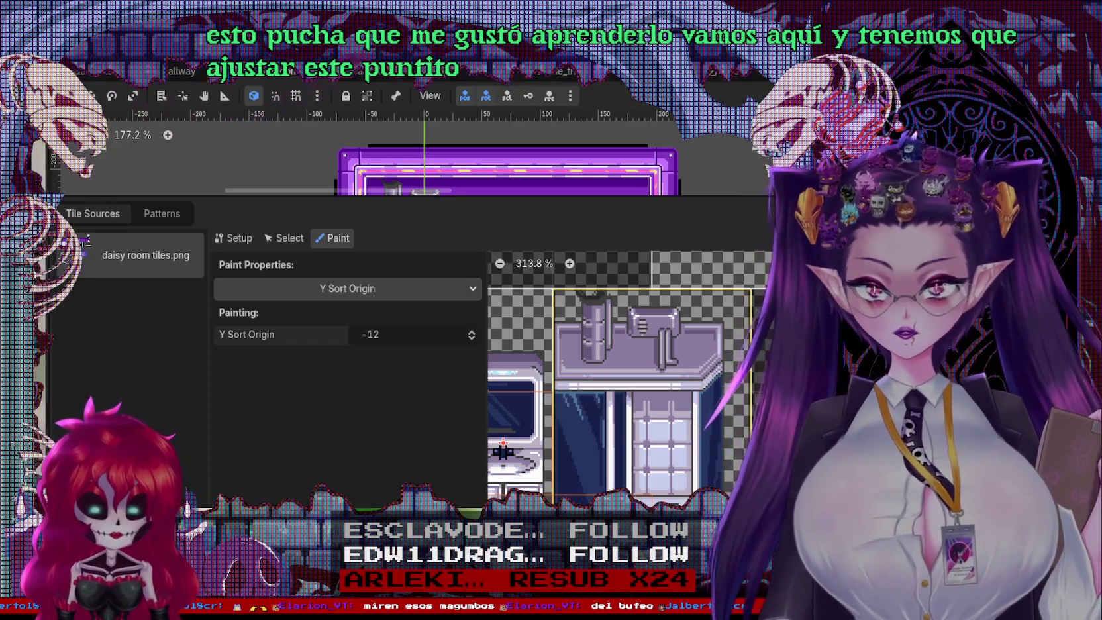
click(371, 334)
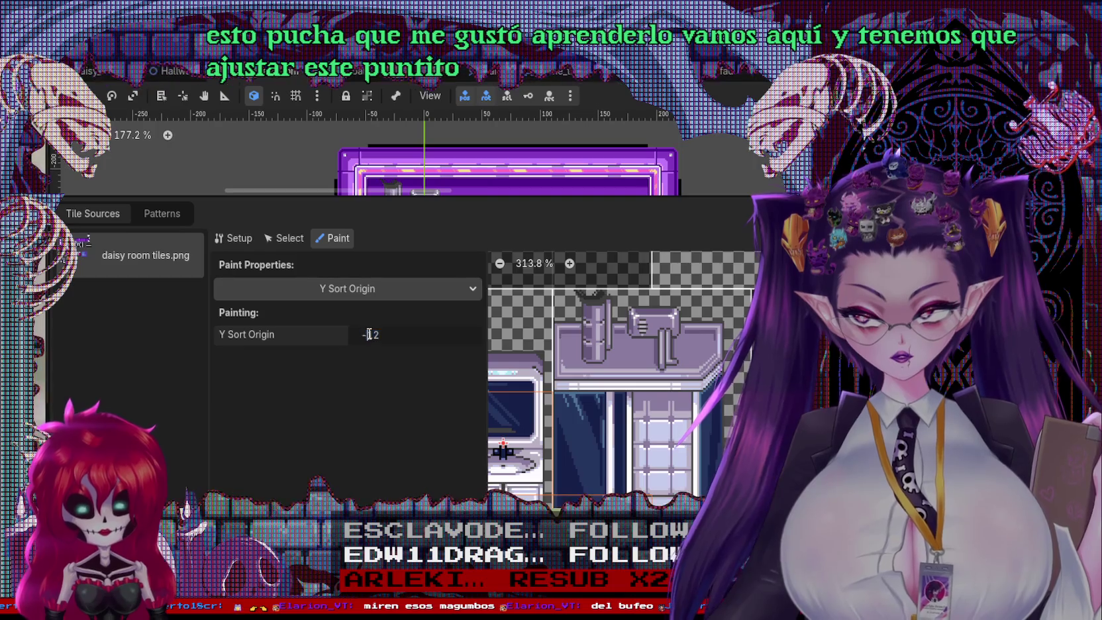
text(12)
key(Return)
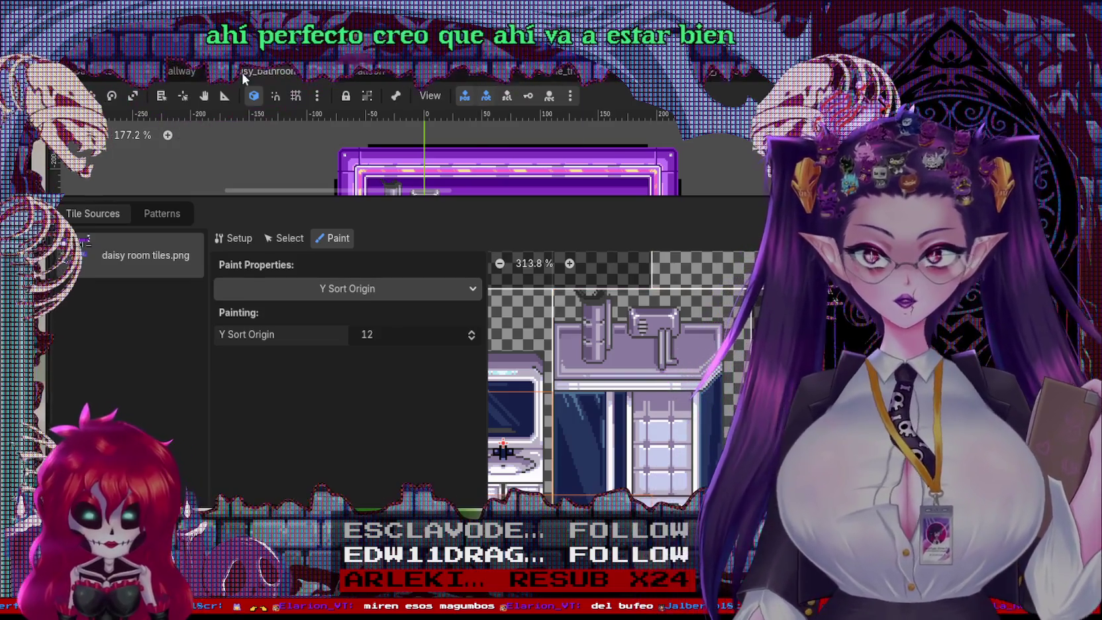
Step: Run the bathroom scene with Play This Scene, save, run it again, then close the game
right_click(241, 73)
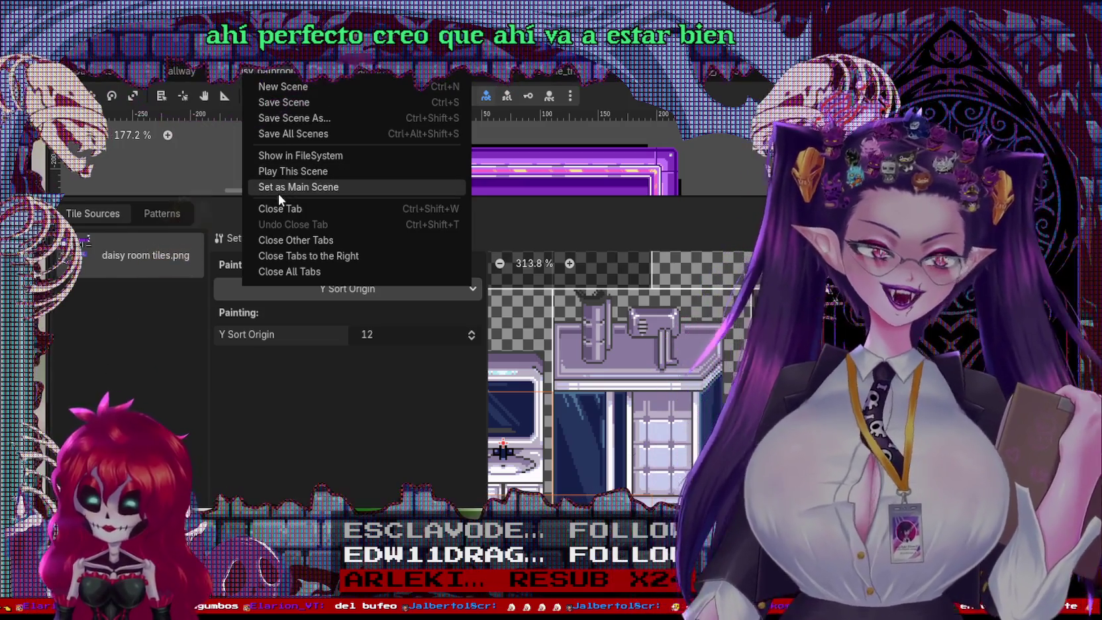
click(316, 173)
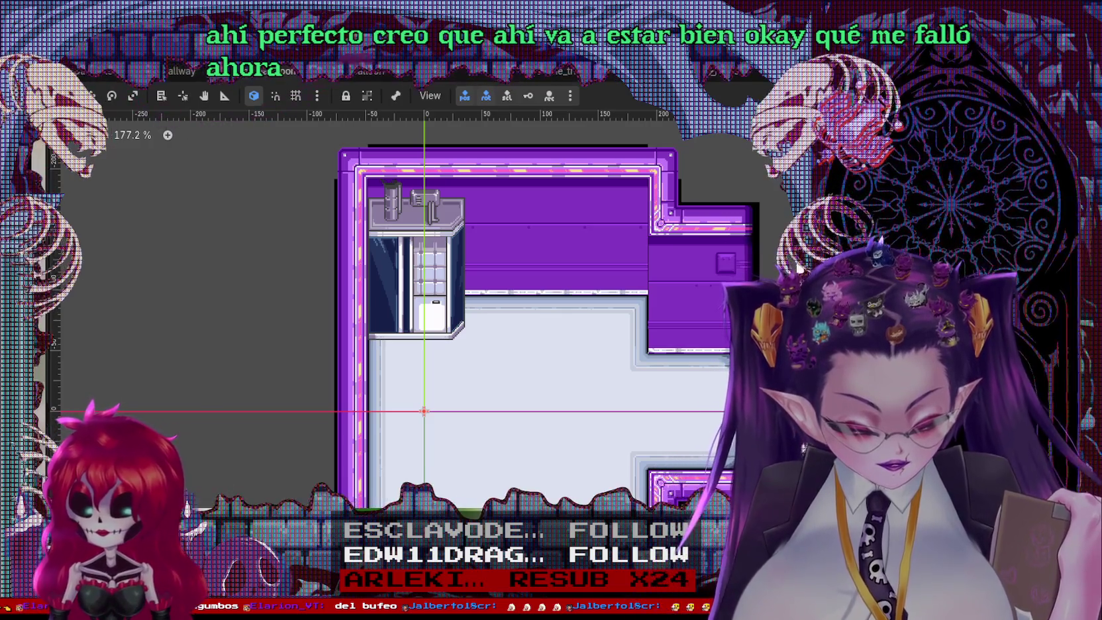
key(ctrl+s)
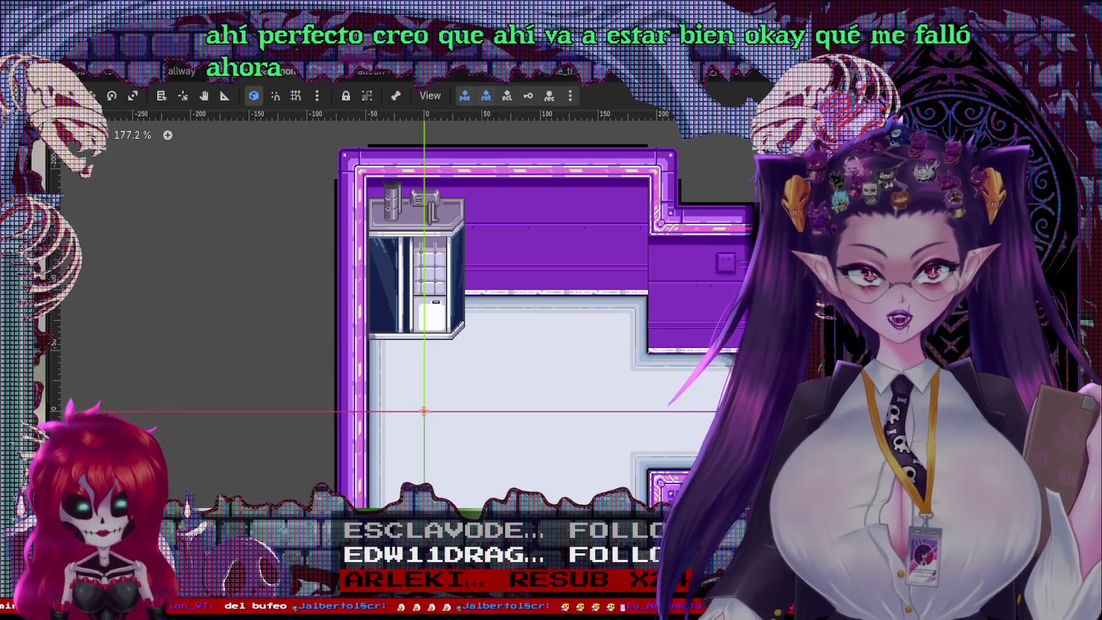
right_click(262, 71)
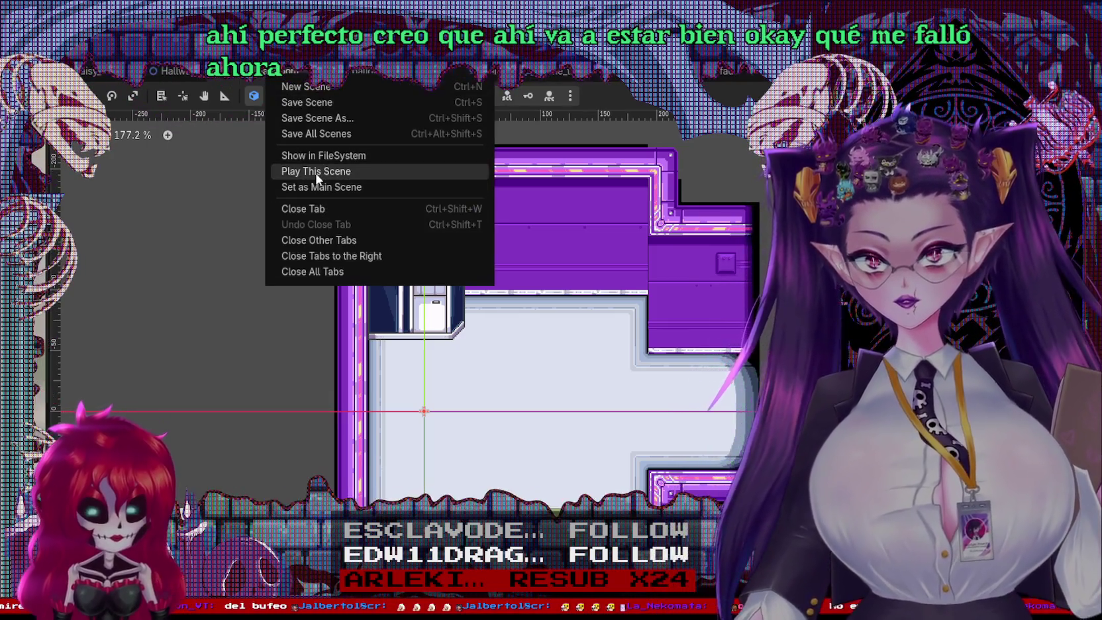
click(317, 174)
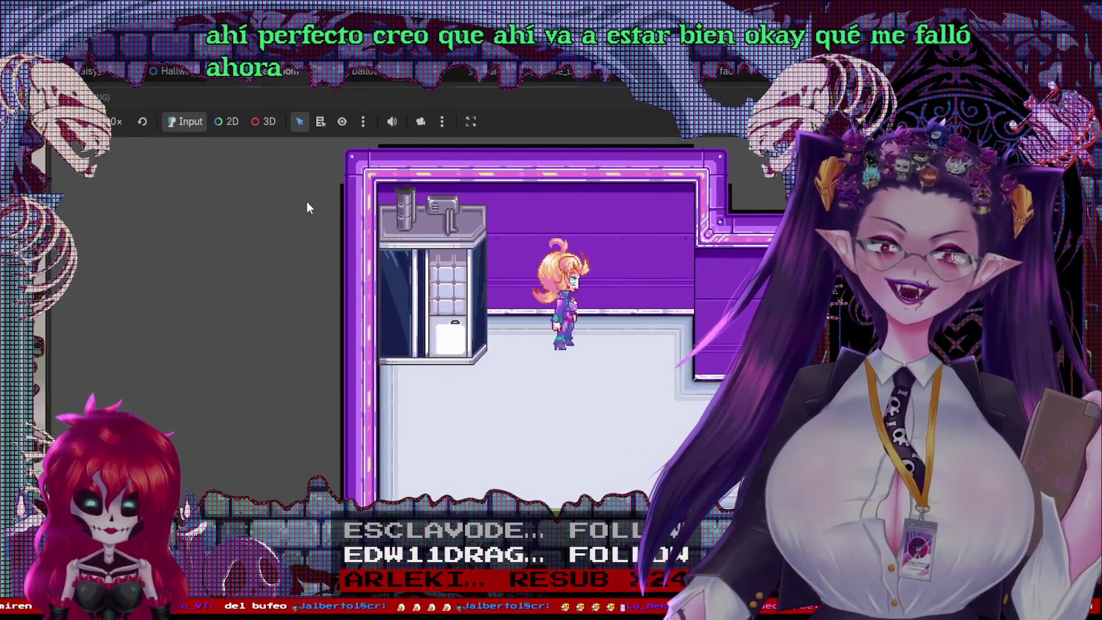
click(271, 17)
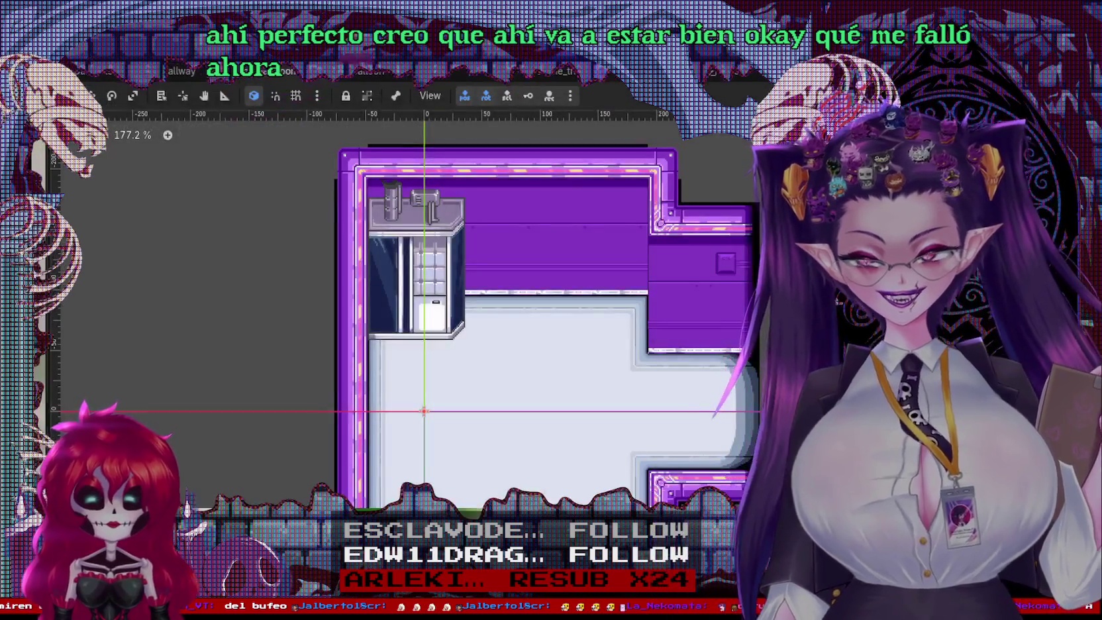
Step: Reselect the TileMap node so its tile painting tools reappear
right_click(13, 140)
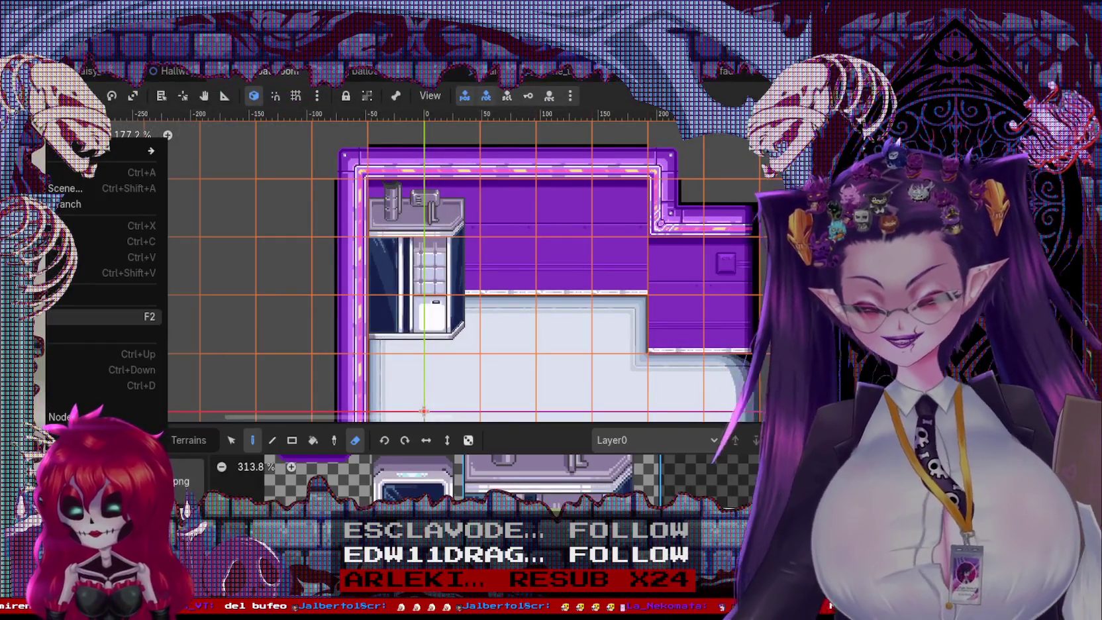
key(Escape)
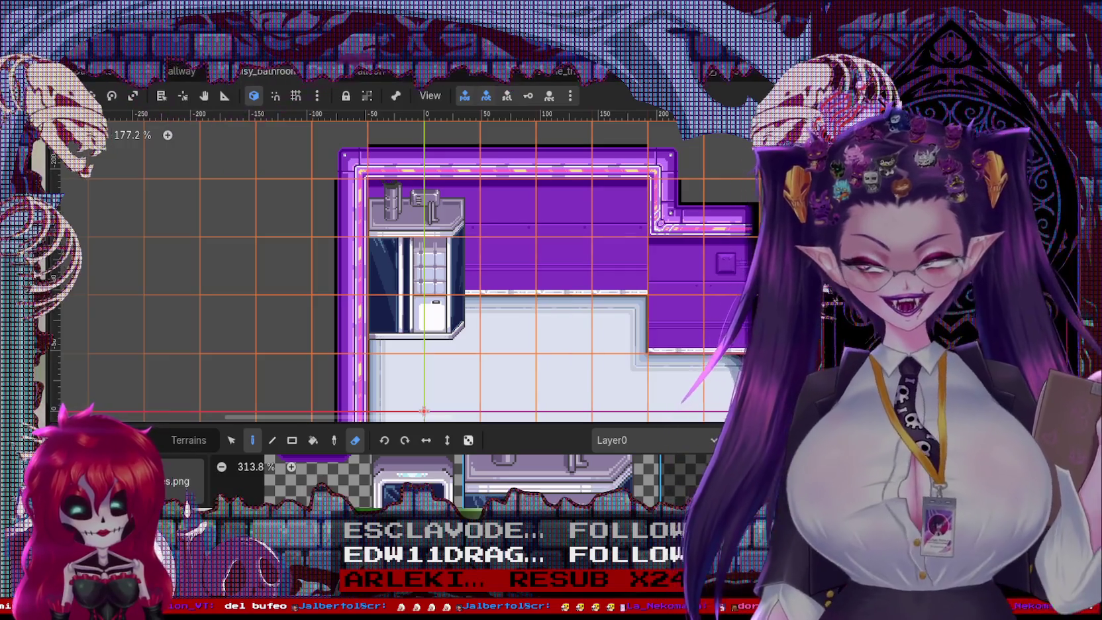
key(Escape)
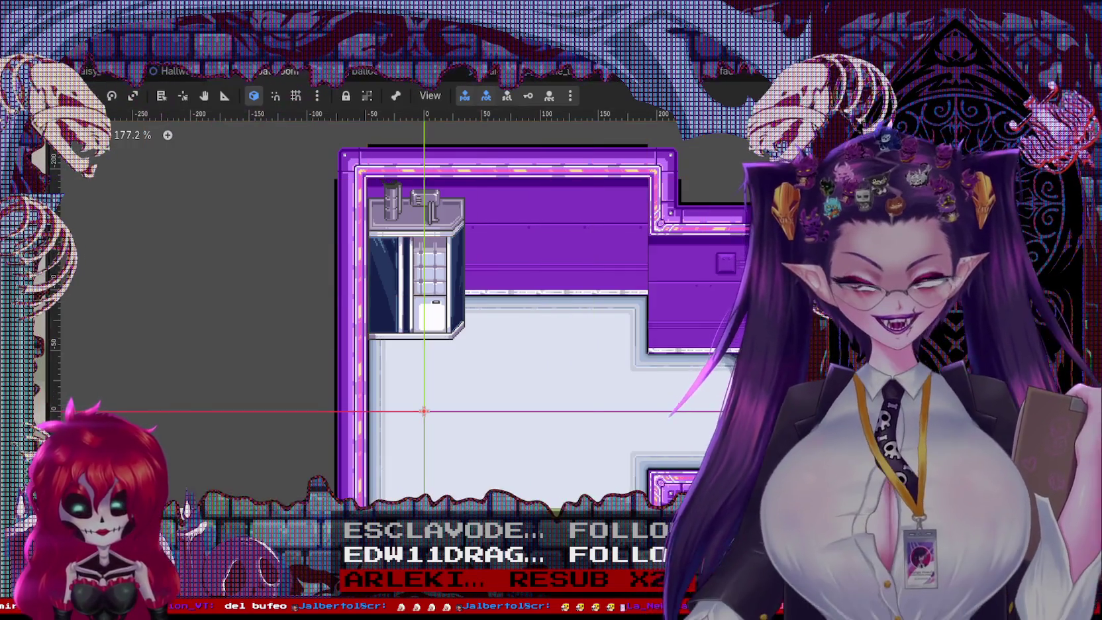
click(13, 140)
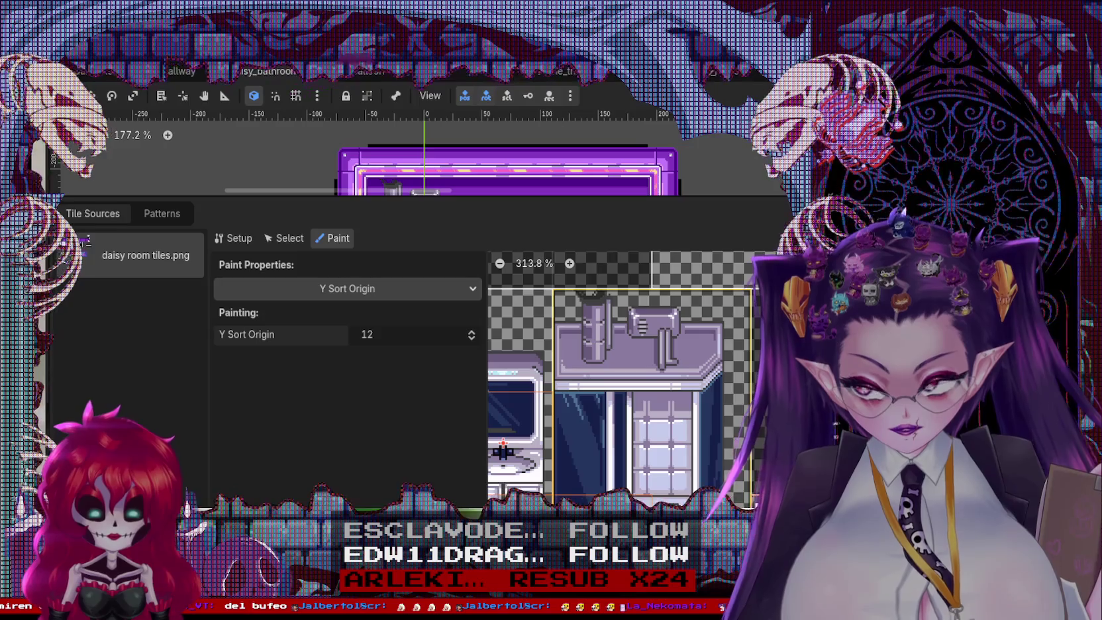
Step: Keep Y Sort Origin as the painted property, save, and hide the TileSet panel
click(404, 279)
click(401, 278)
click(384, 283)
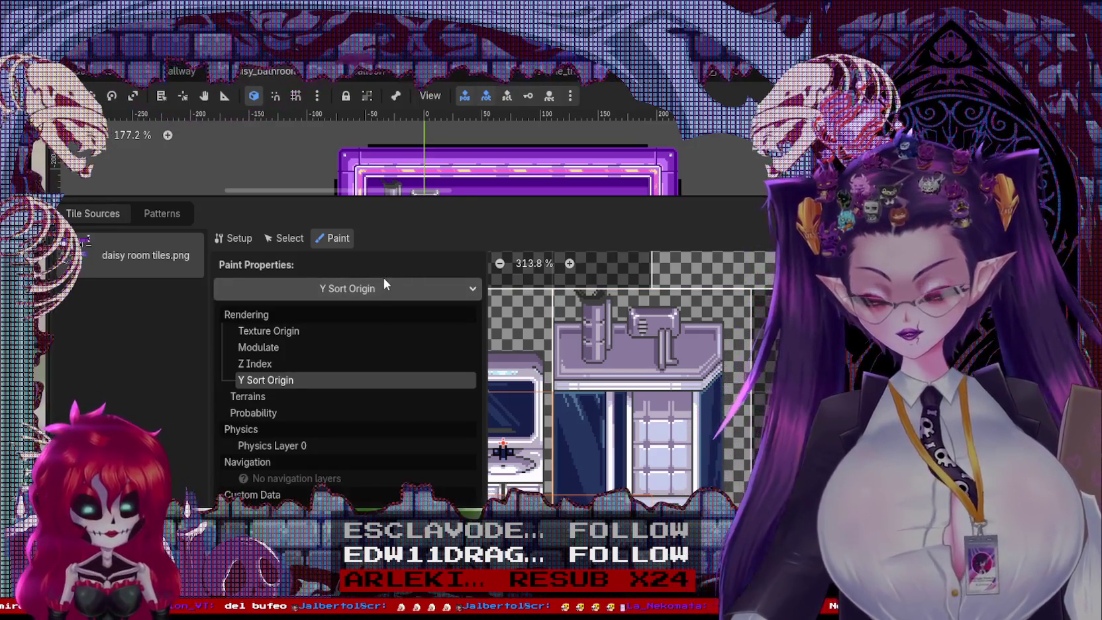
click(384, 283)
key(ctrl+s)
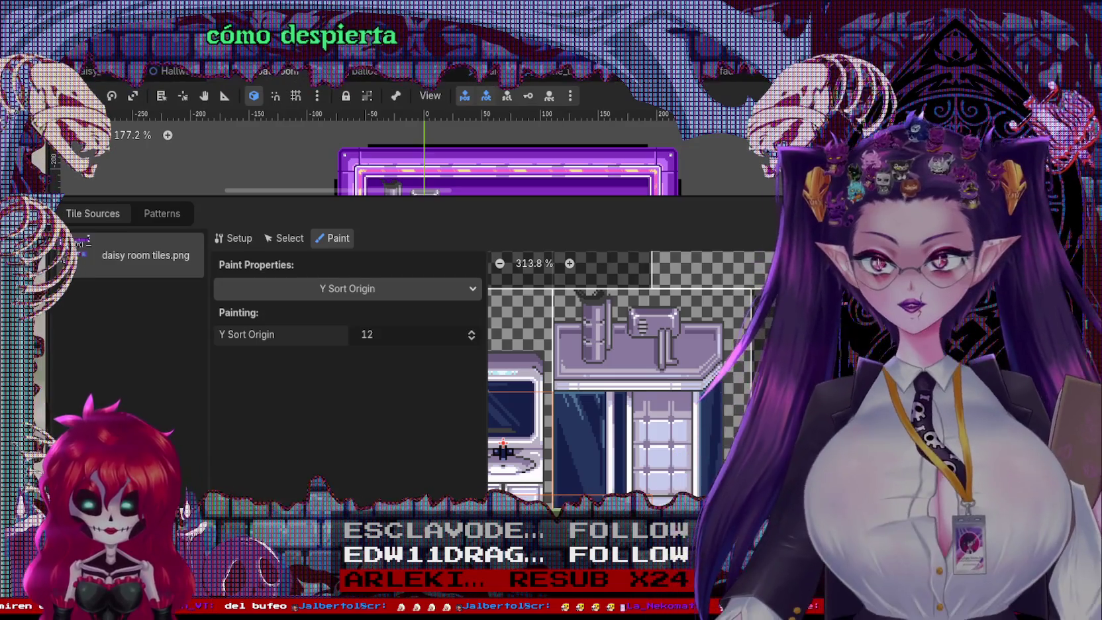
key(ctrl+j)
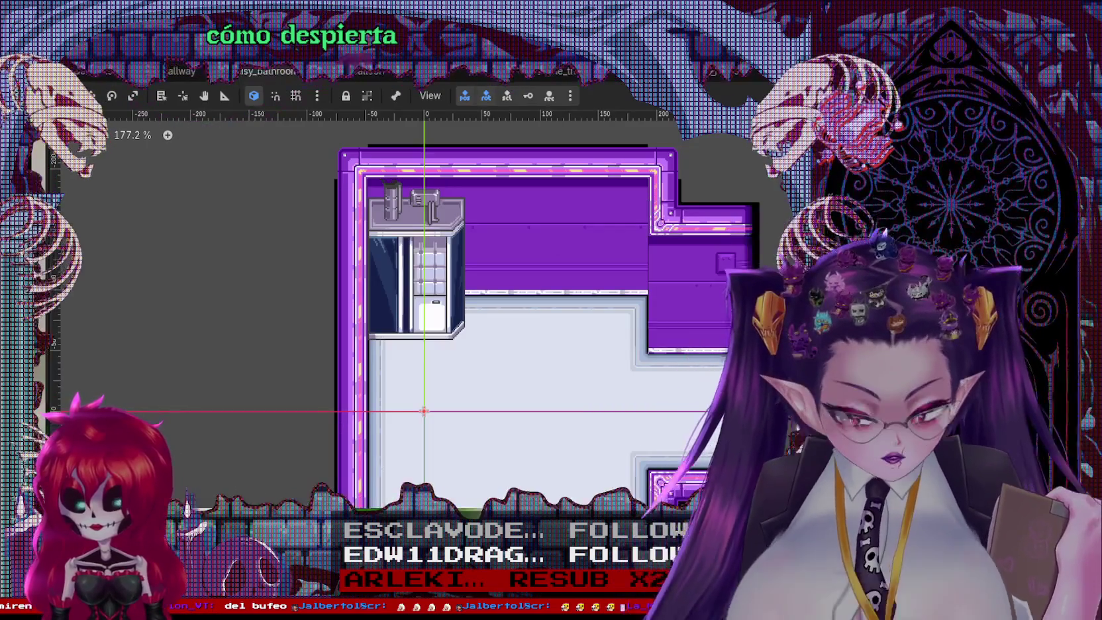
key(ctrl+Tab)
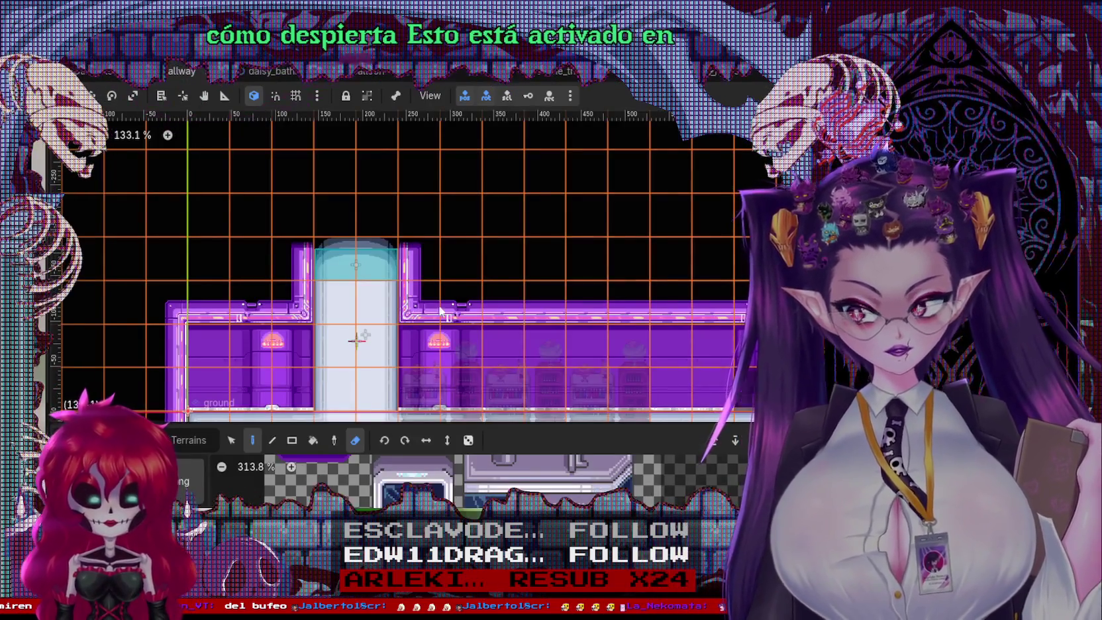
key(ctrl+Tab)
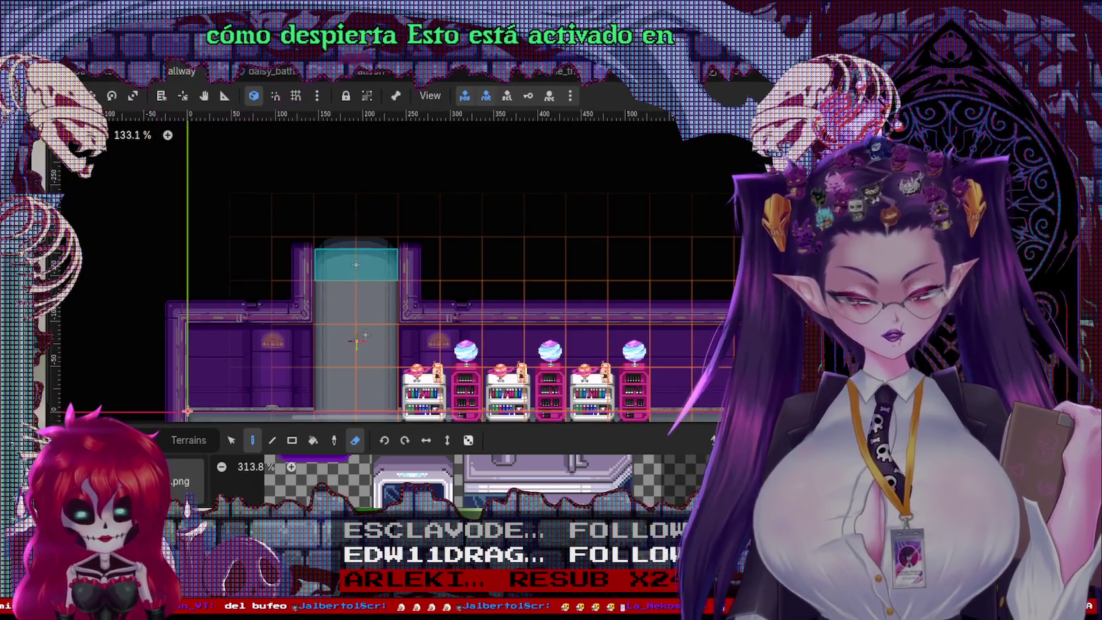
key(Up)
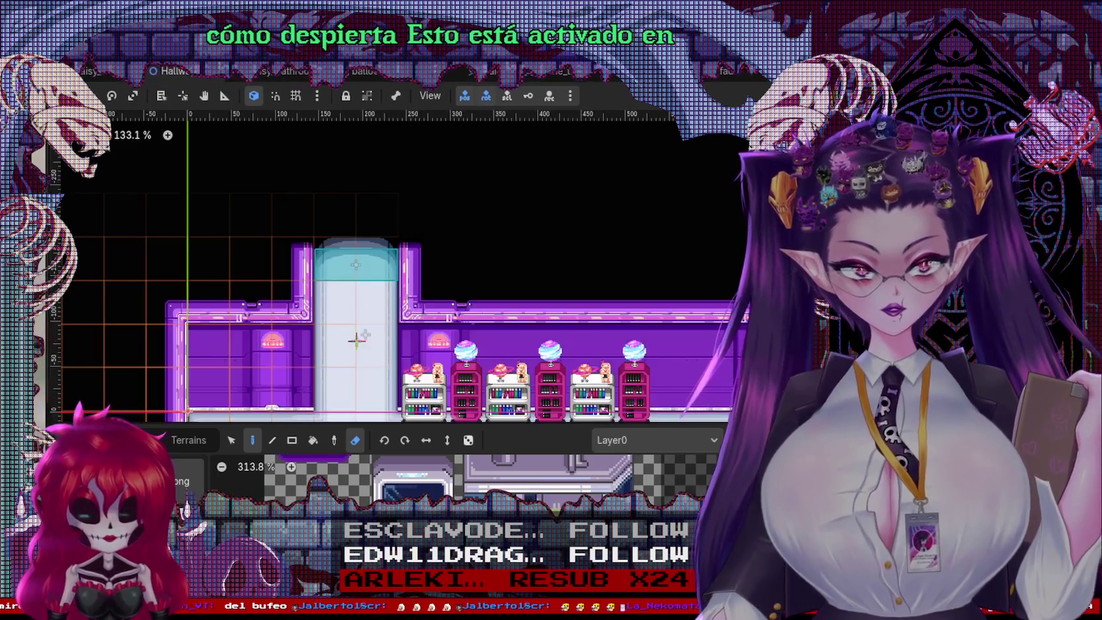
key(Up)
key(Down)
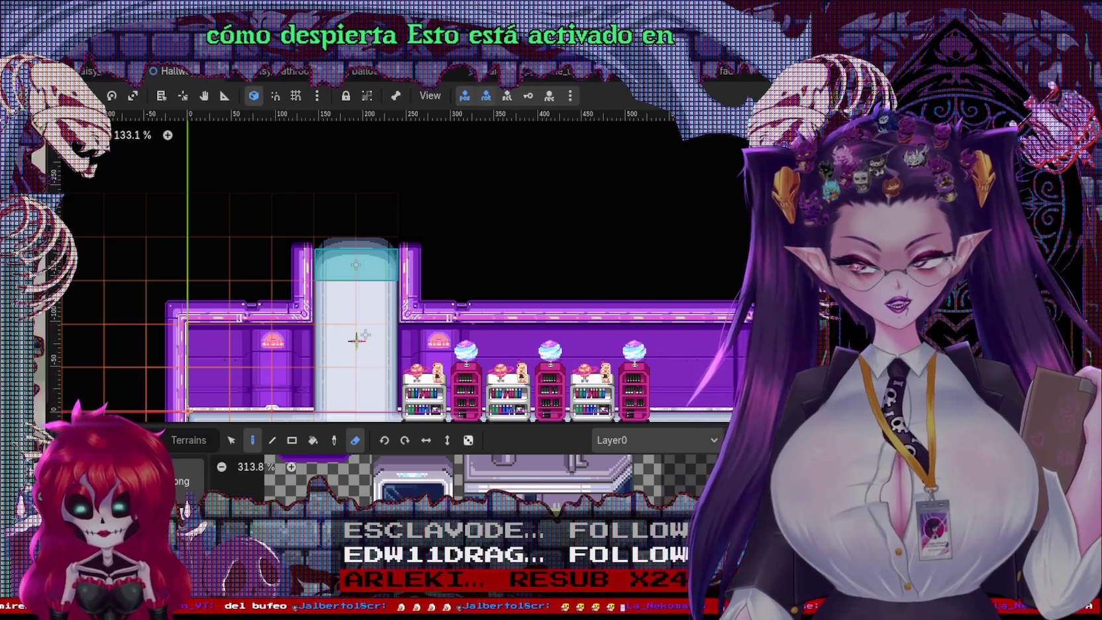
key(Up)
key(Down)
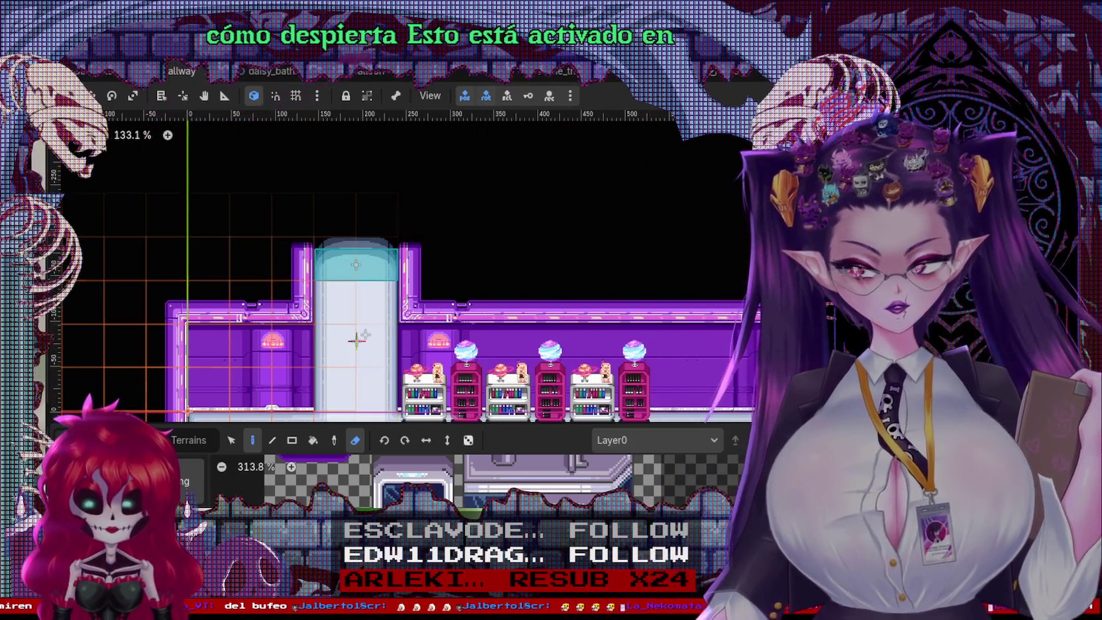
key(Down)
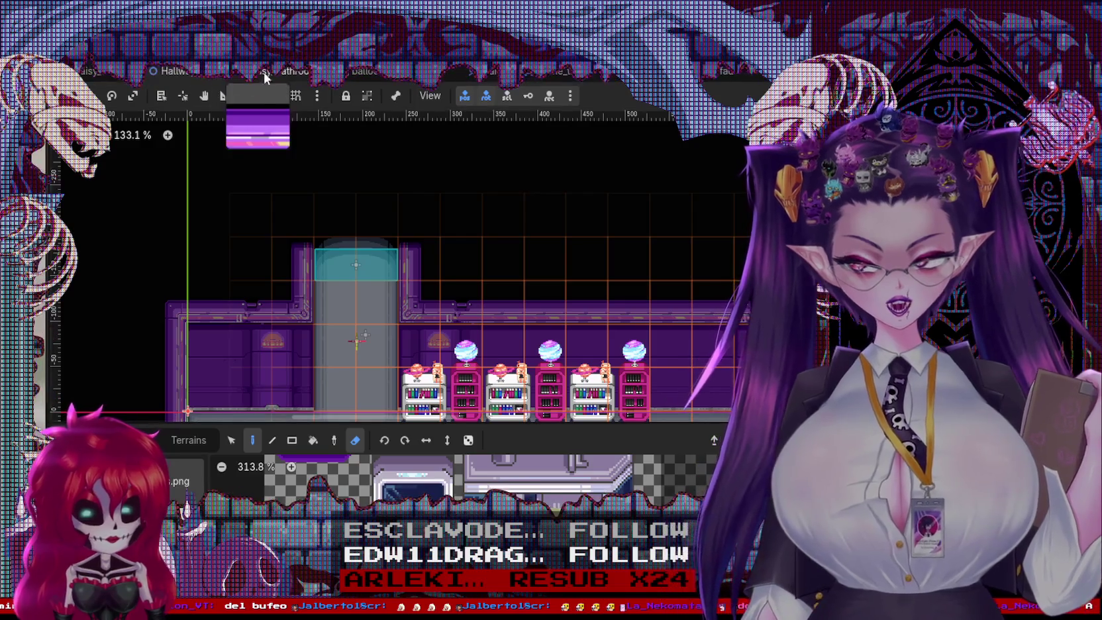
click(271, 73)
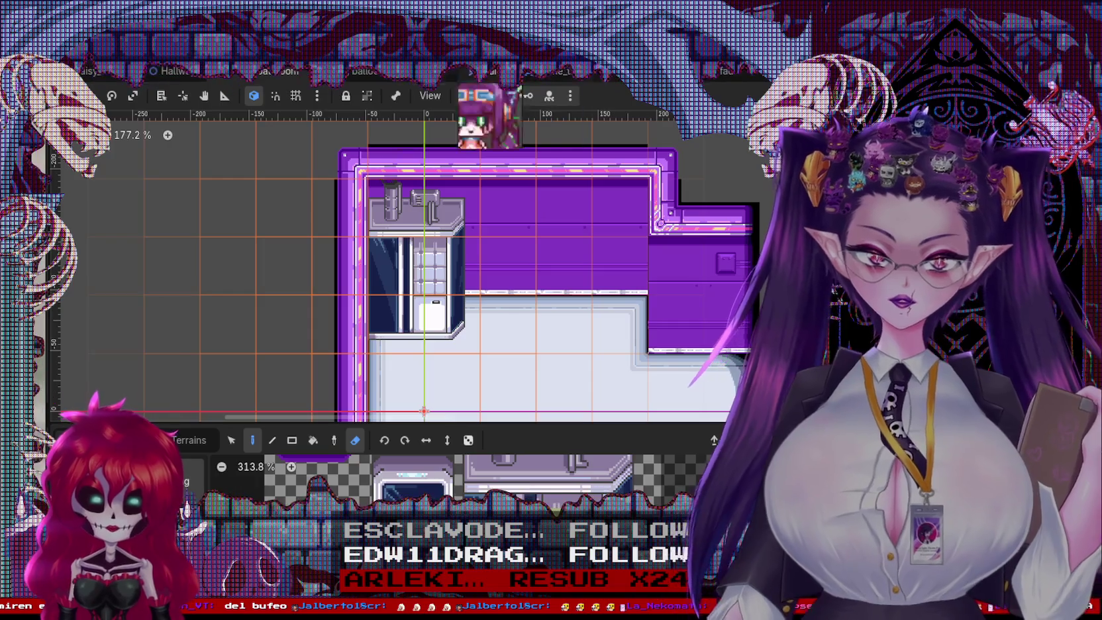
right_click(250, 77)
click(296, 169)
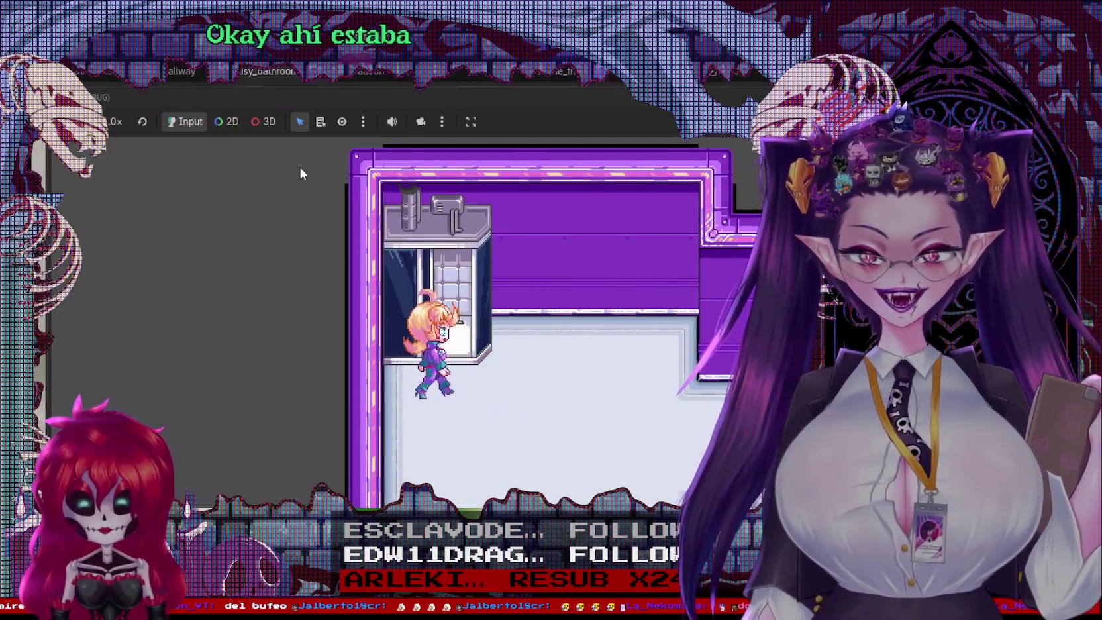
key(Right)
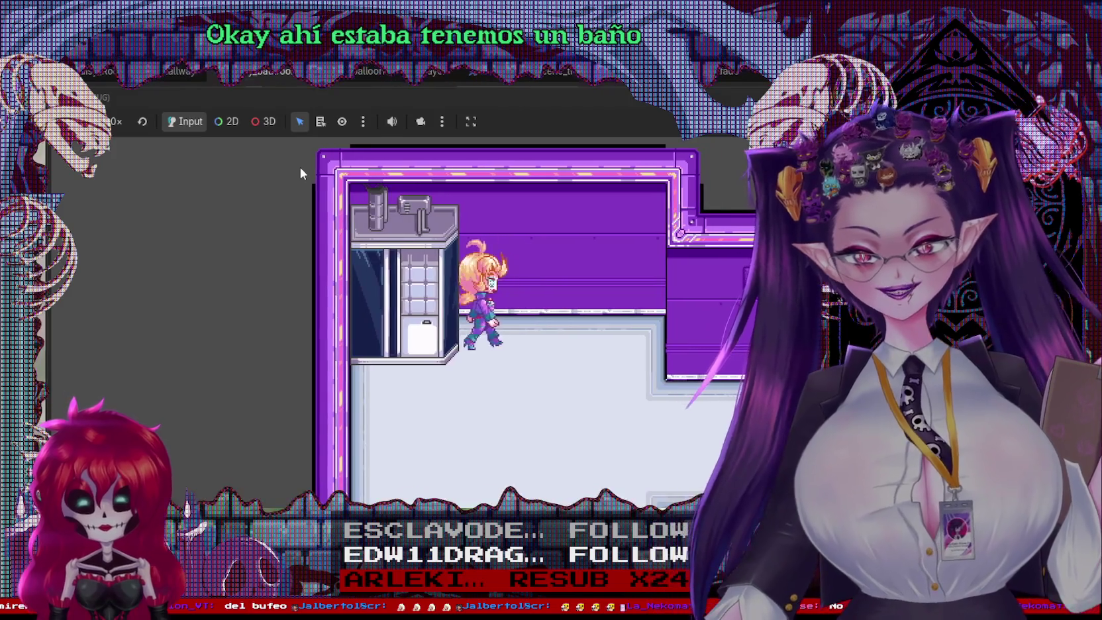
key(Left)
key(Right)
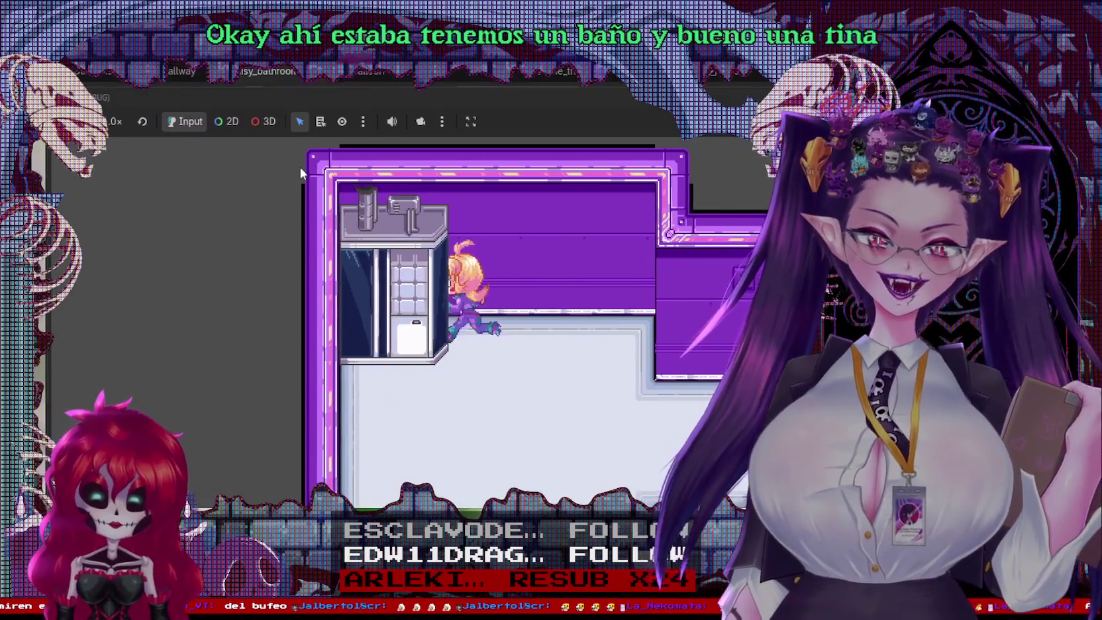
key(Left)
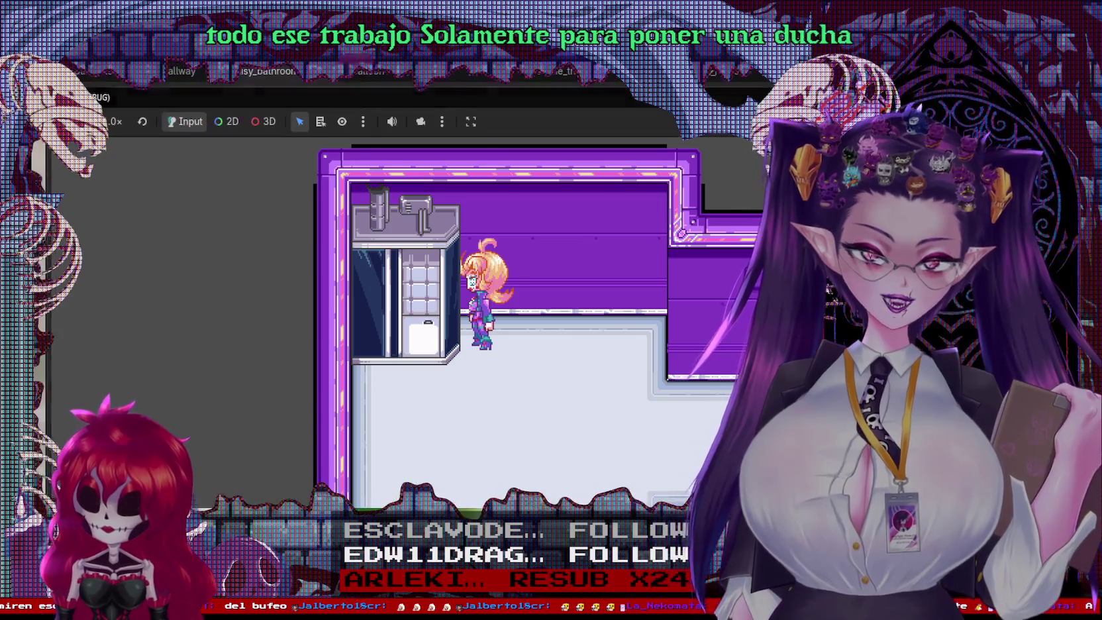
key(F8)
scroll(559, 392, down, 1)
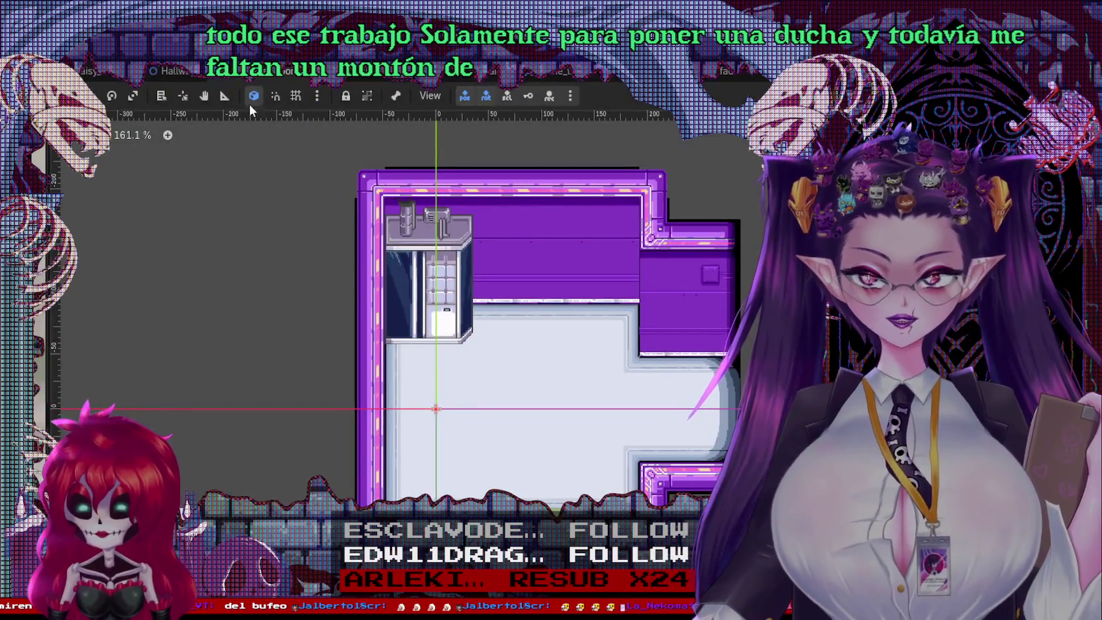
Step: Flip between the hallway and bathroom scene tabs, ending on the bathroom scene
click(174, 69)
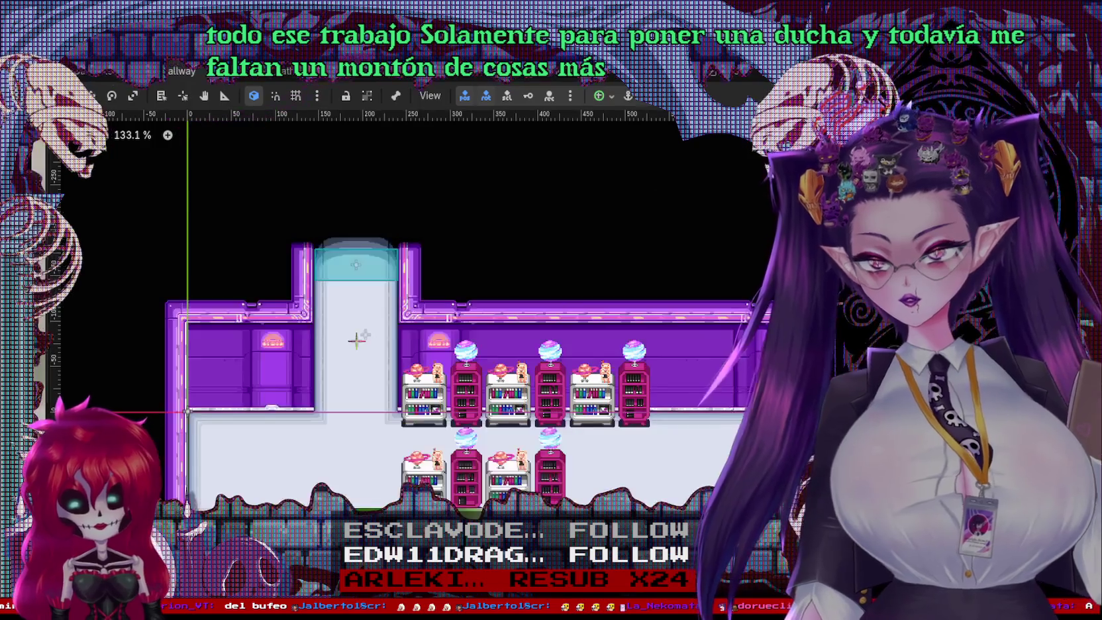
click(242, 73)
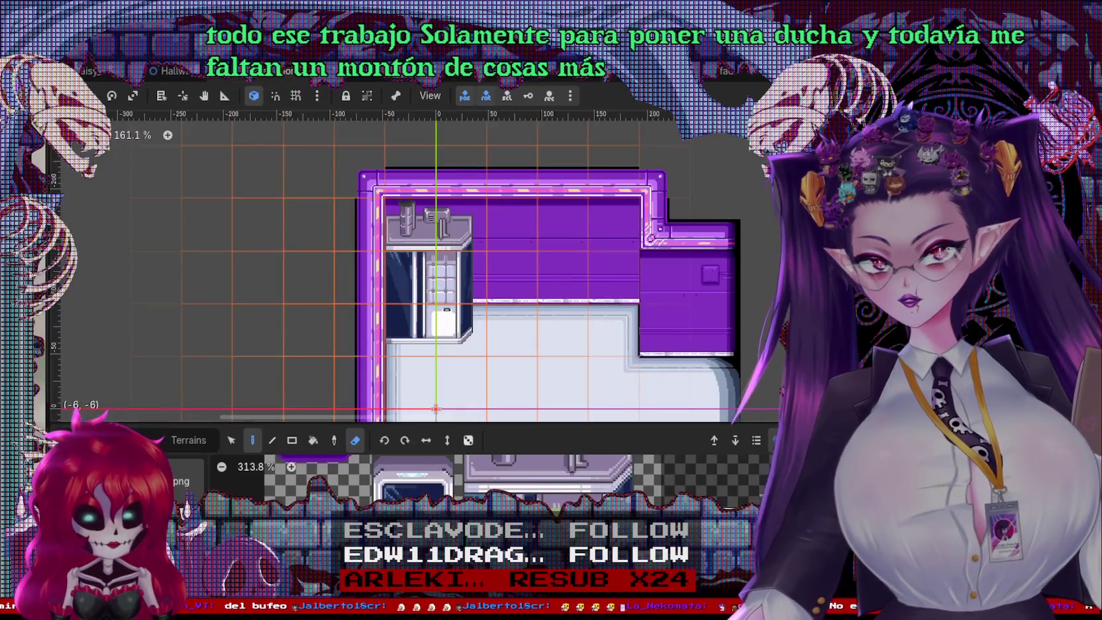
click(169, 72)
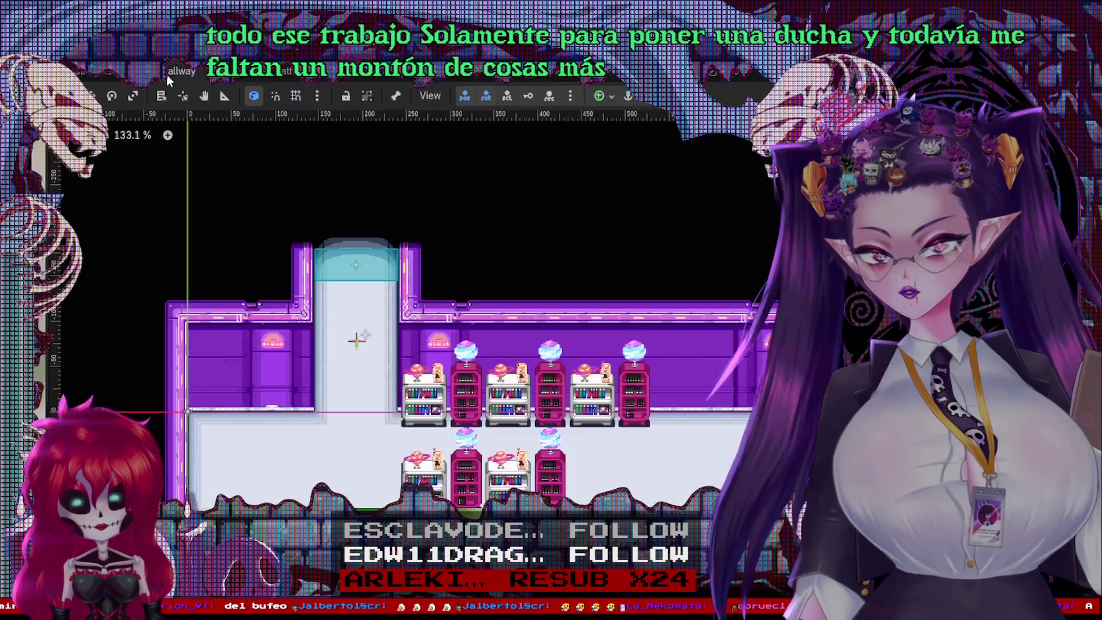
right_click(56, 235)
right_click(57, 228)
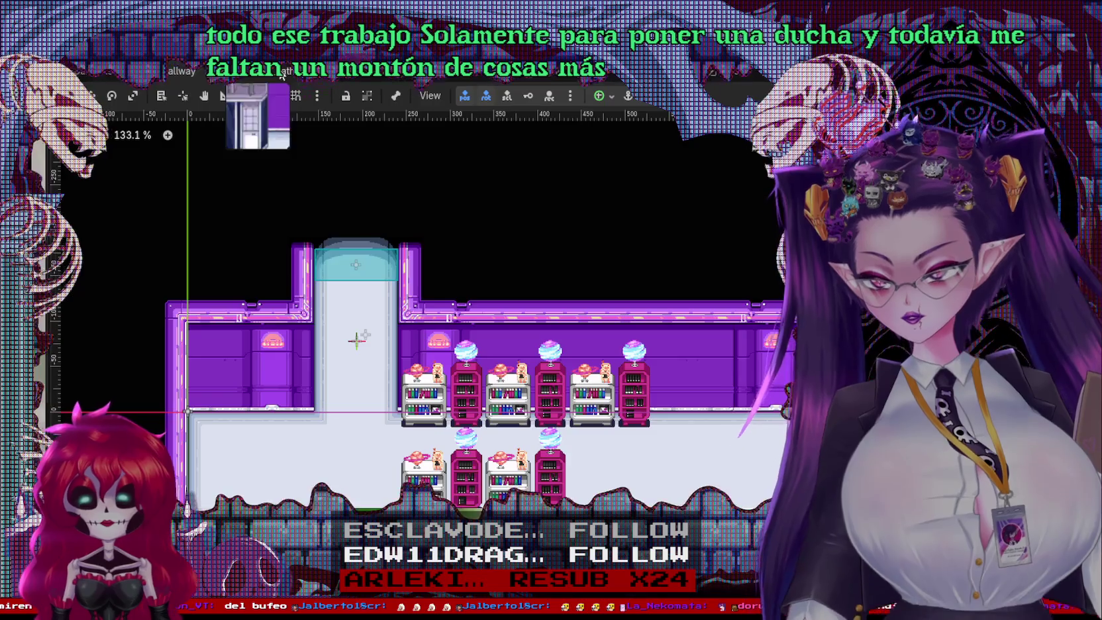
click(242, 73)
Step: Save the bathroom scene, then cycle through the library scene to the bedroom scene
click(95, 213)
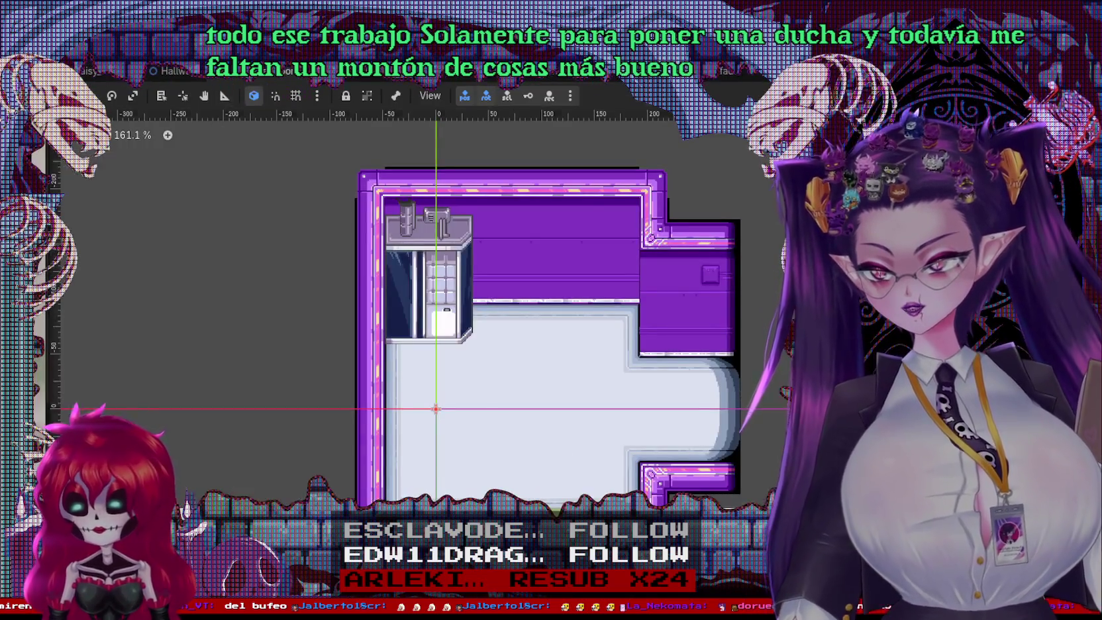
key(ctrl+s)
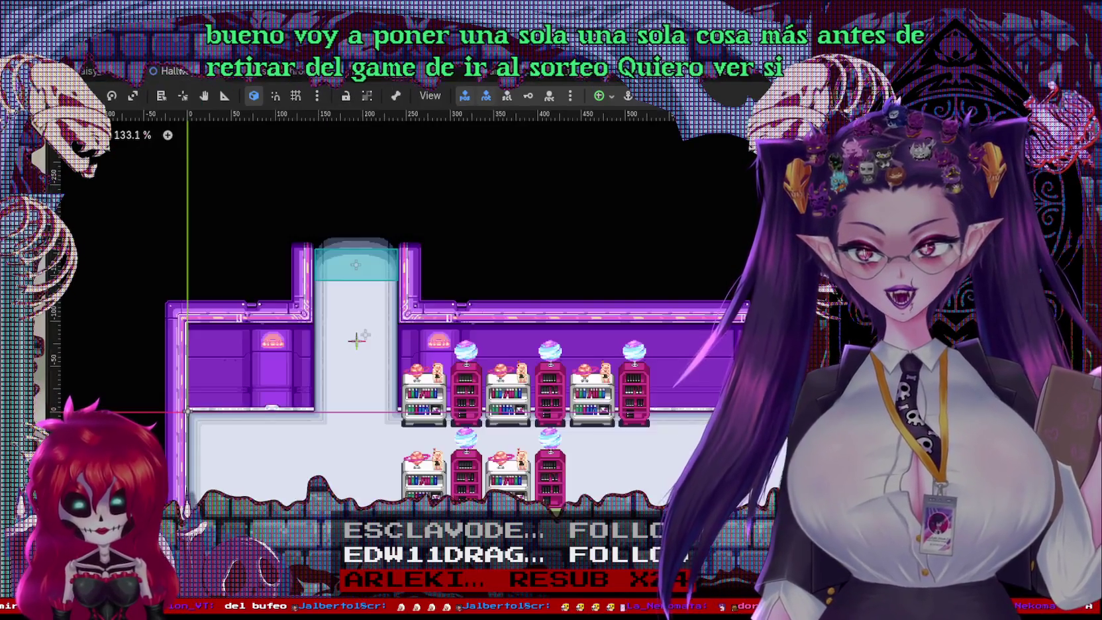
key(ctrl+Tab)
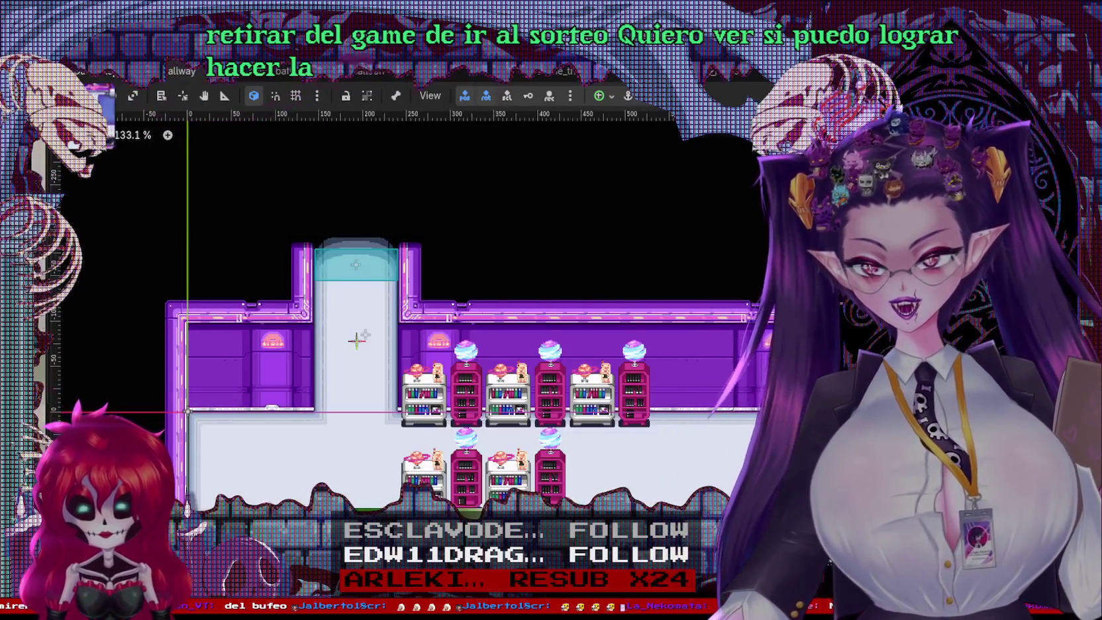
key(ctrl+Tab)
key(ctrl+Tab)
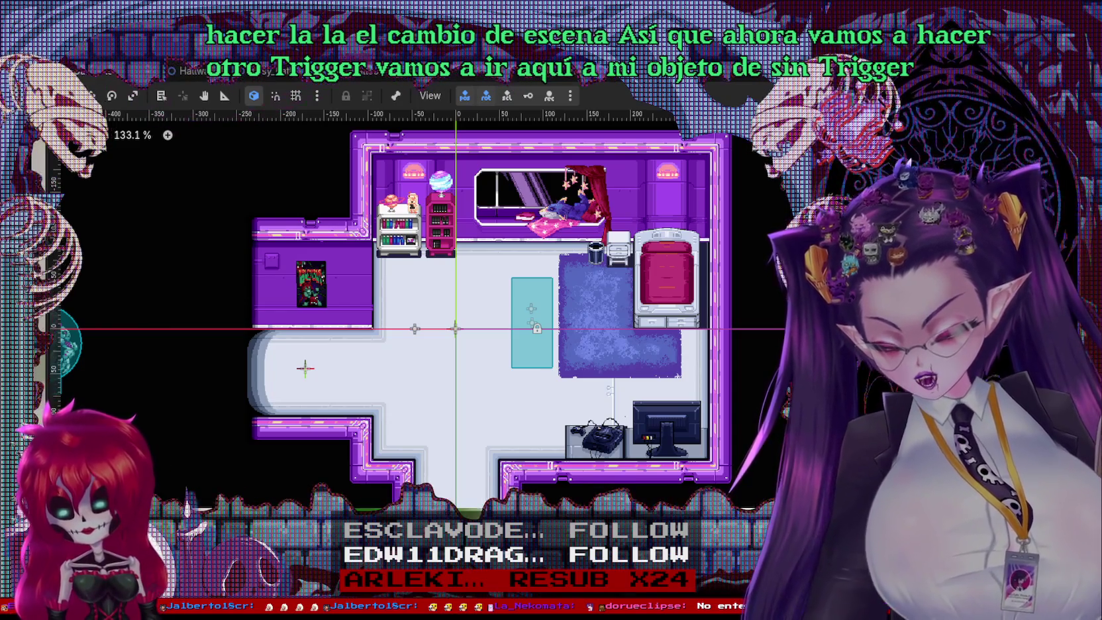
Step: Drop an instance of the scene_triggers scene into the bedroom
mouse_move(100, 463)
mouse_down()
mouse_move(329, 373)
mouse_move(273, 364)
mouse_up()
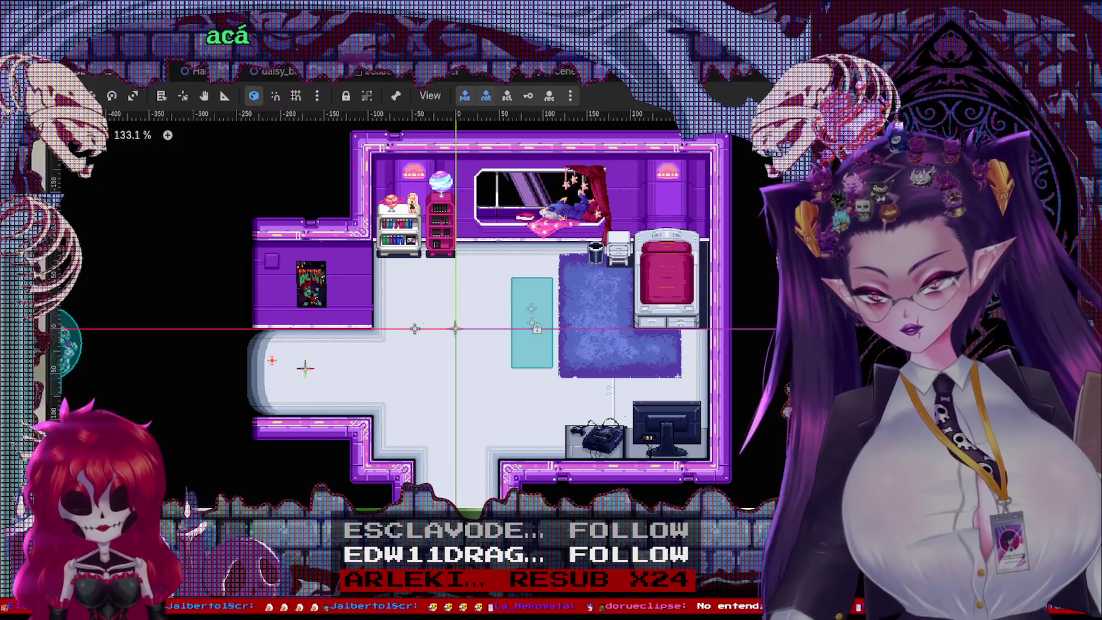
right_click(49, 244)
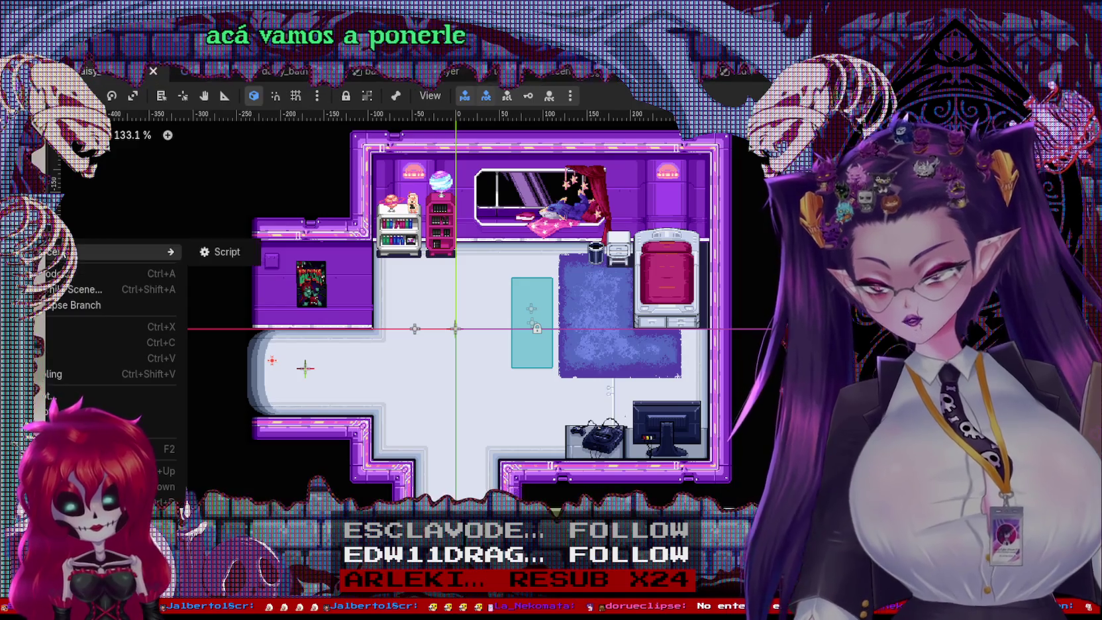
key(Escape)
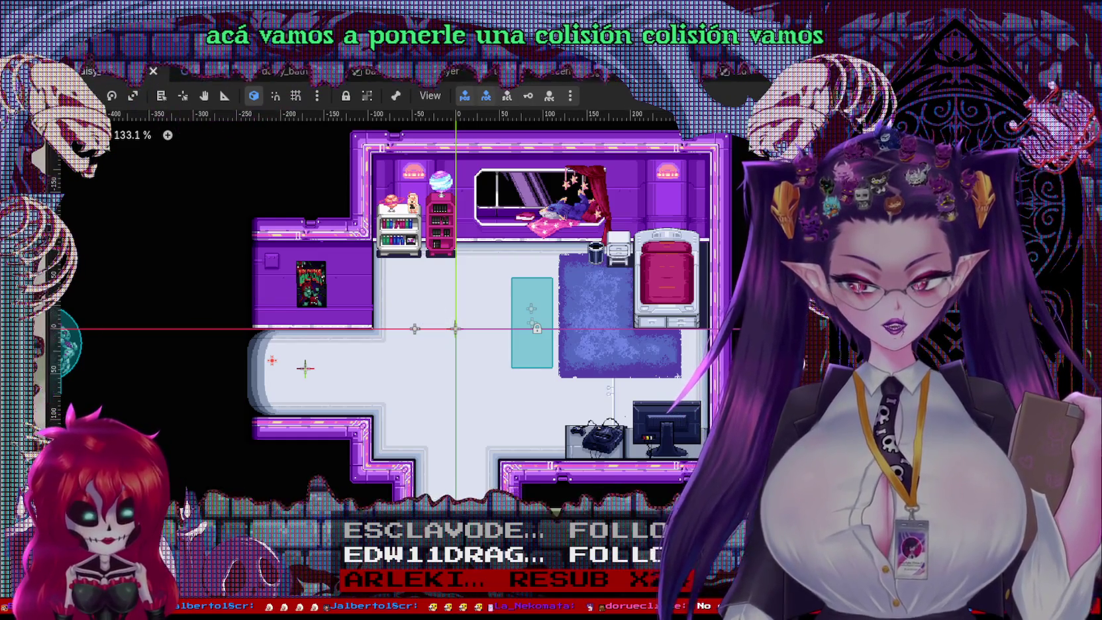
Step: Stretch the trigger's collision rectangle along the left doorway and check the shapes and marker
scroll(245, 344, up, 2)
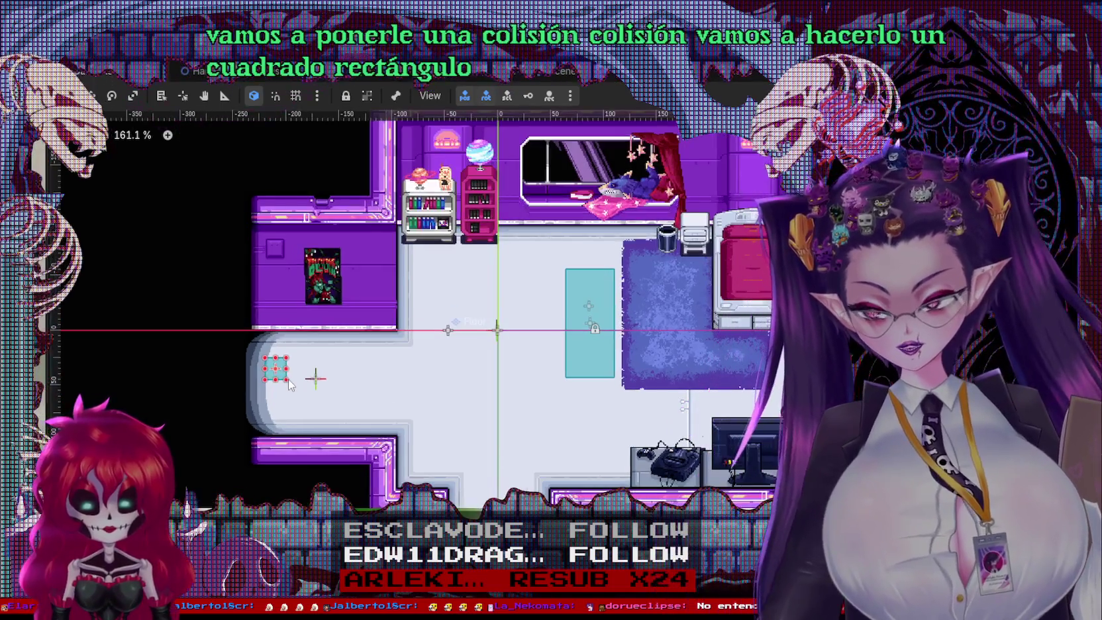
drag(287, 380, 291, 442)
drag(262, 357, 261, 327)
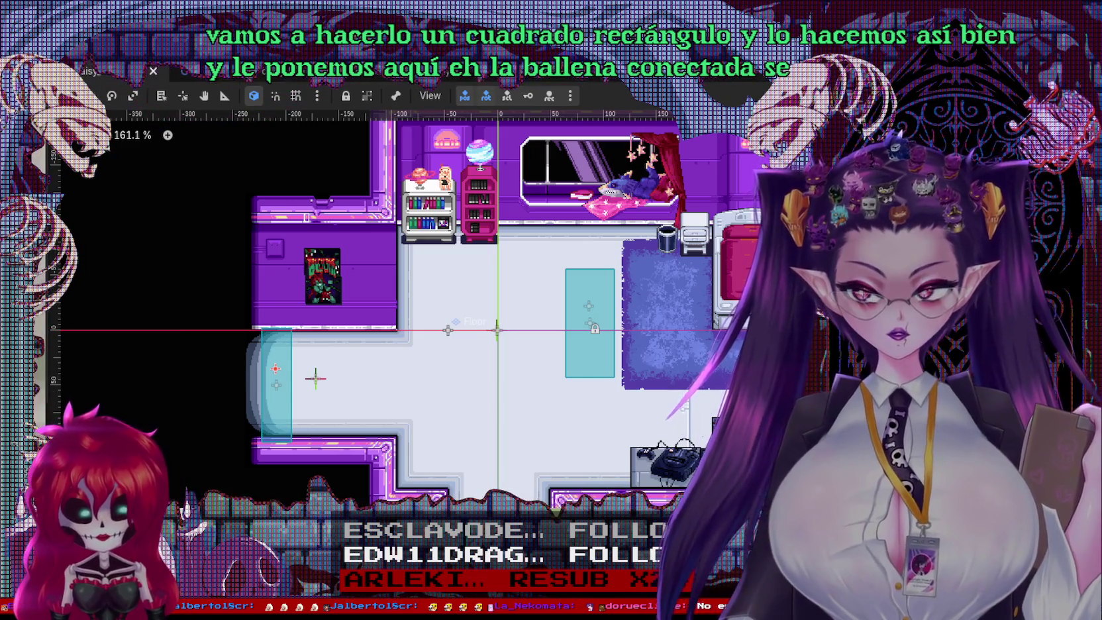
click(589, 305)
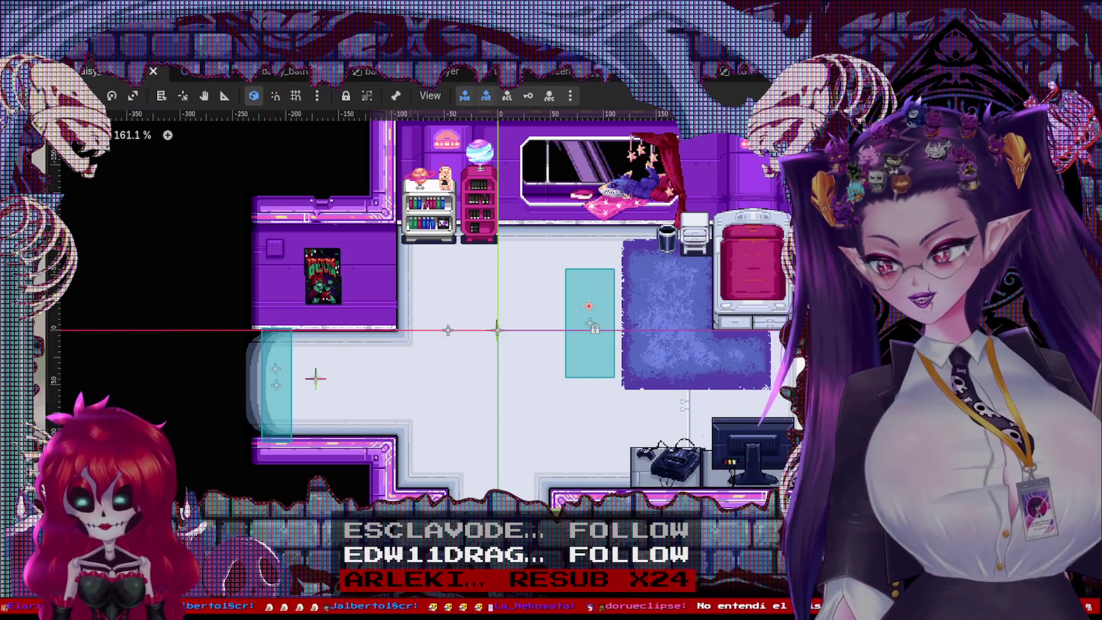
click(315, 378)
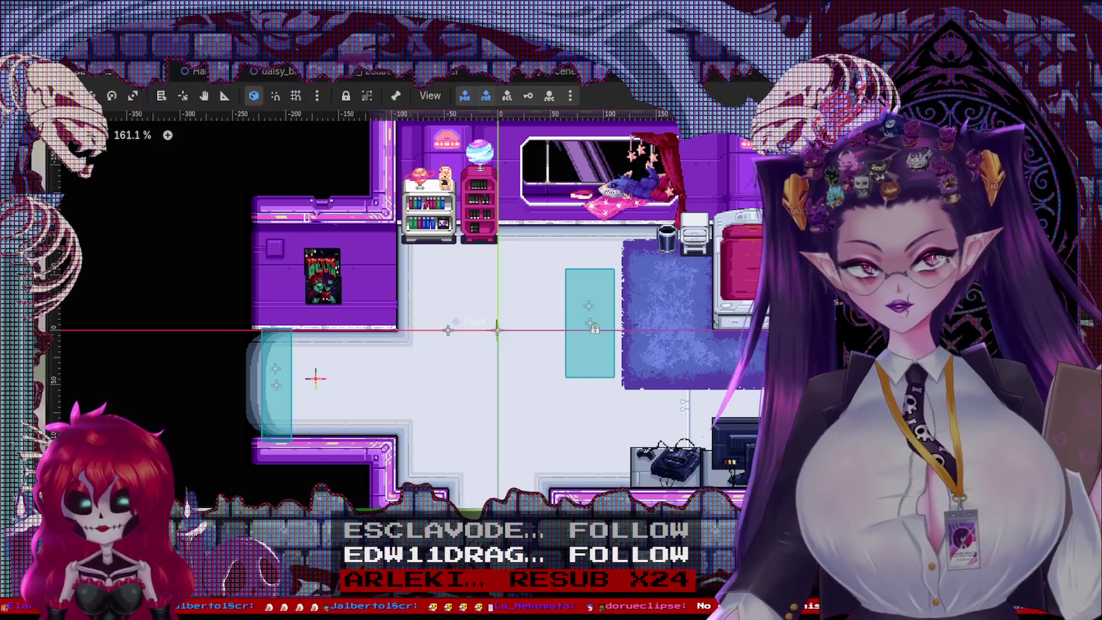
Step: Copy a bedroom node, compare against the Hallway scene, and save the bedroom scene
right_click(40, 186)
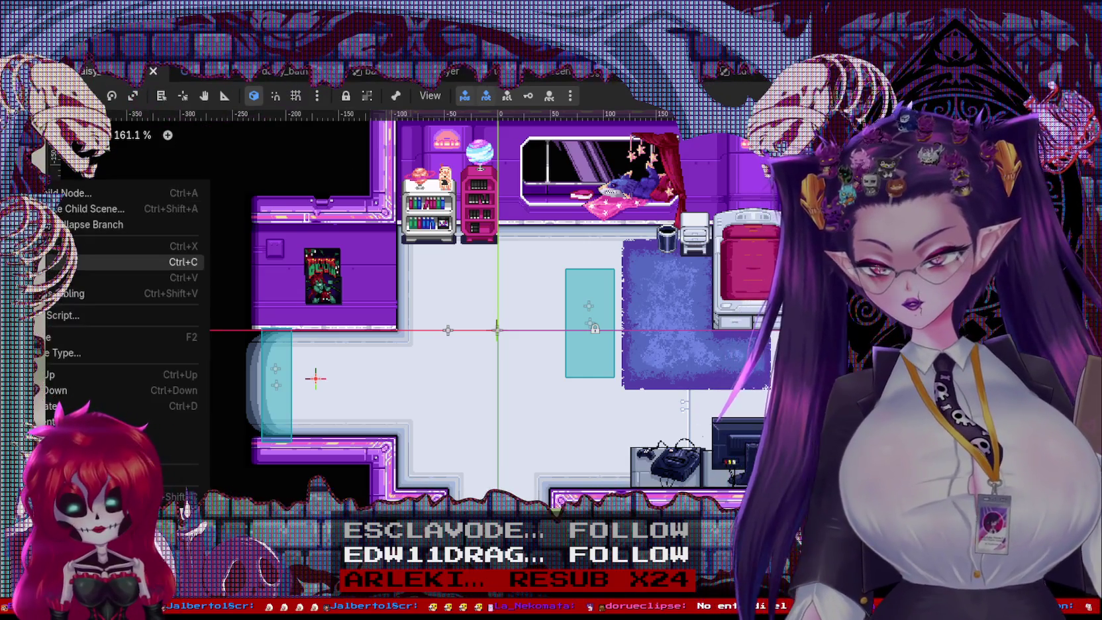
click(119, 261)
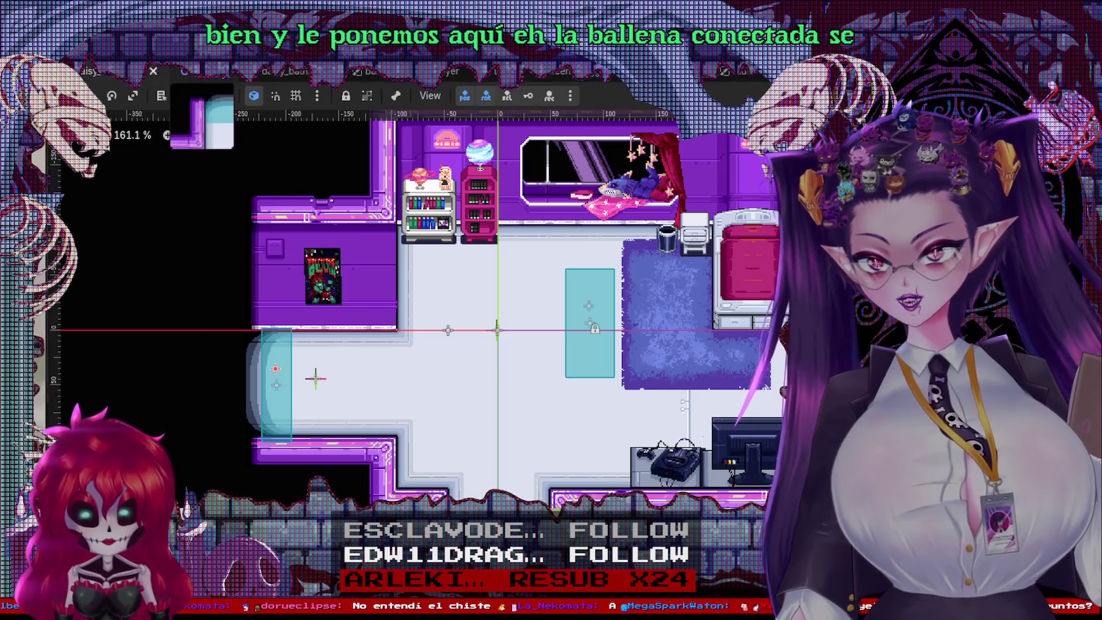
key(ctrl+Tab)
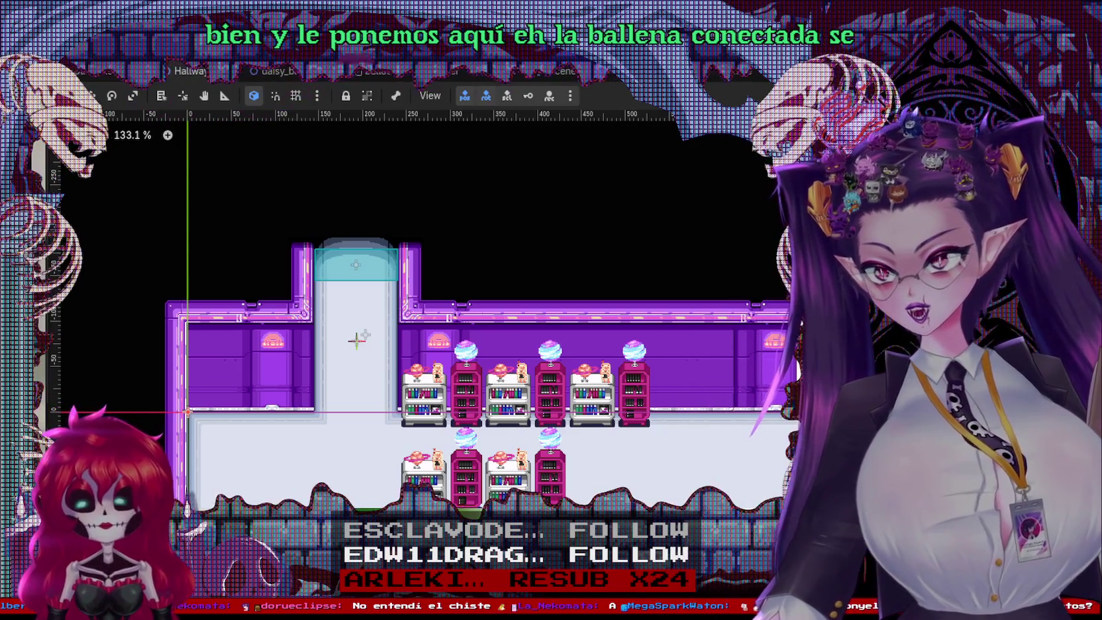
click(104, 73)
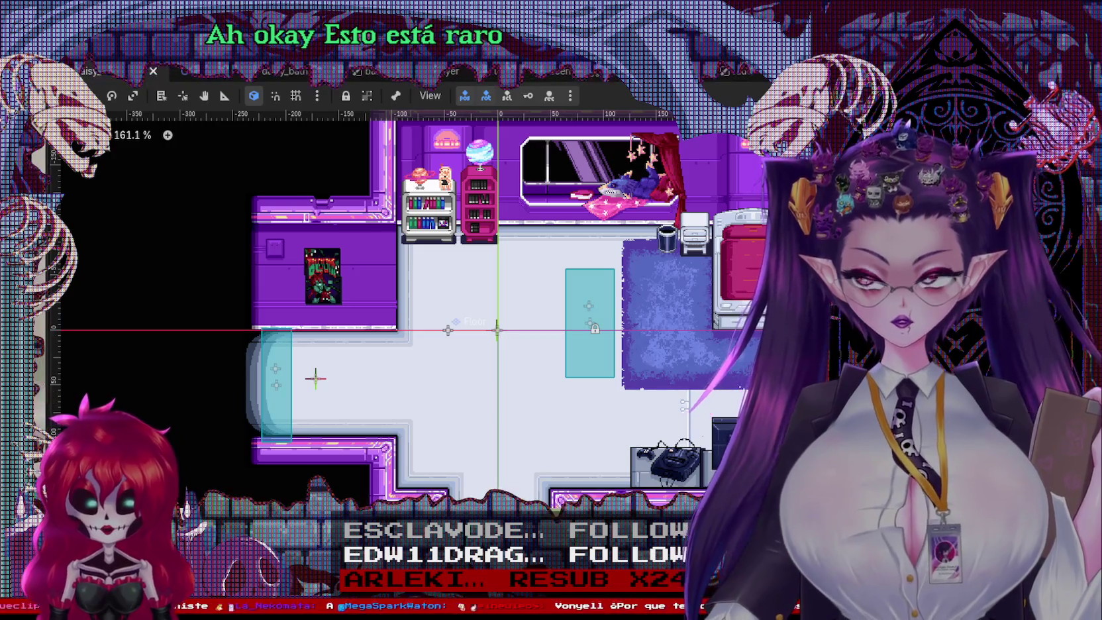
key(ctrl+Tab)
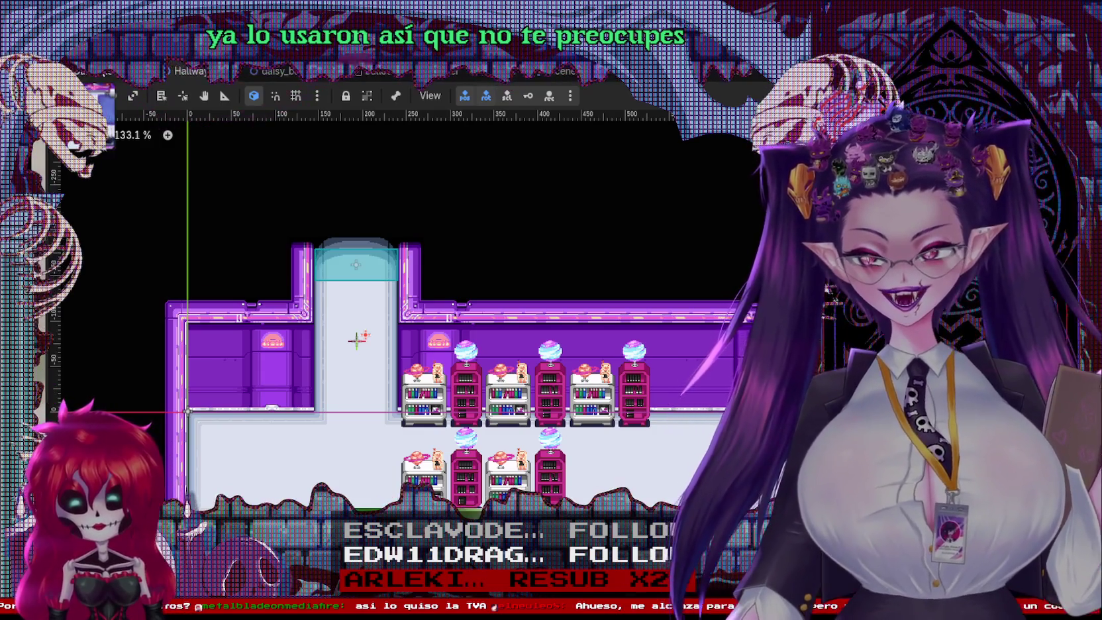
click(99, 72)
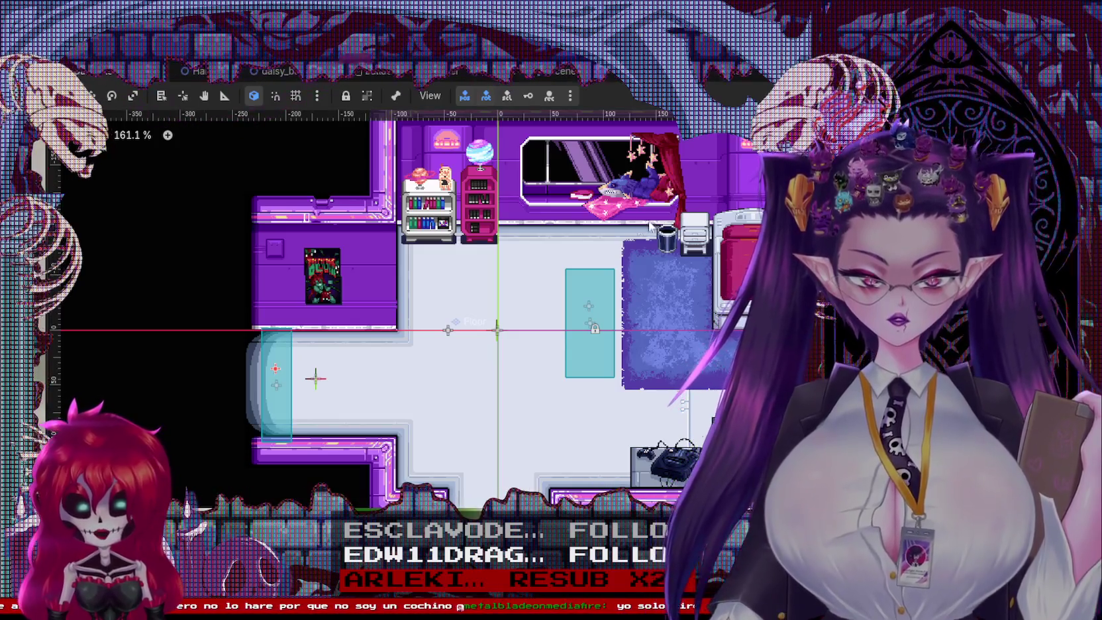
key(ctrl+s)
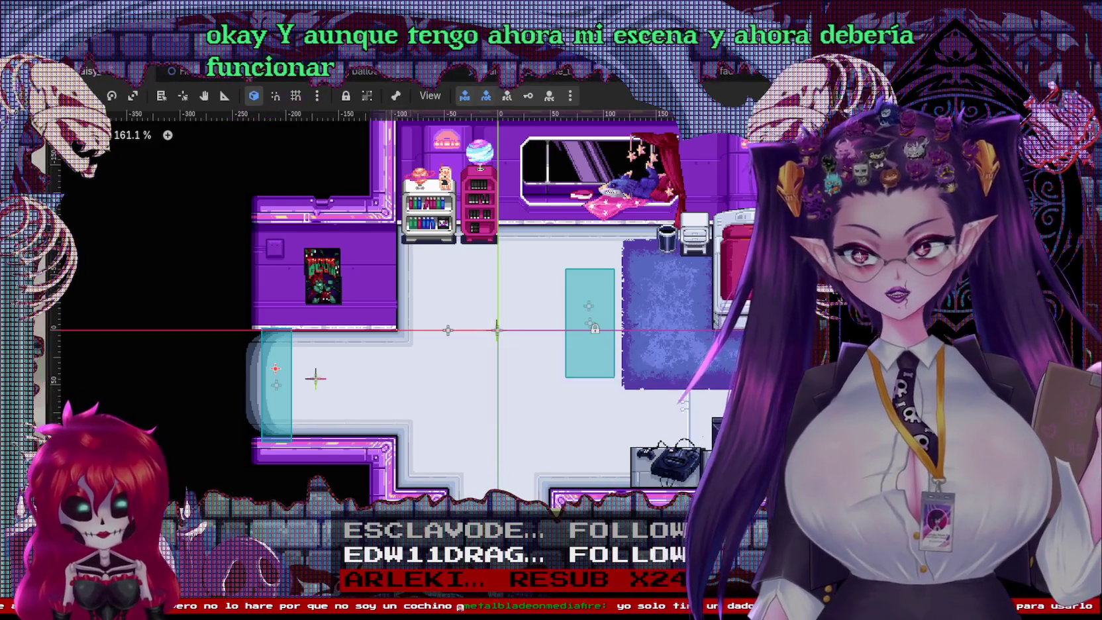
key(F6)
key(Left)
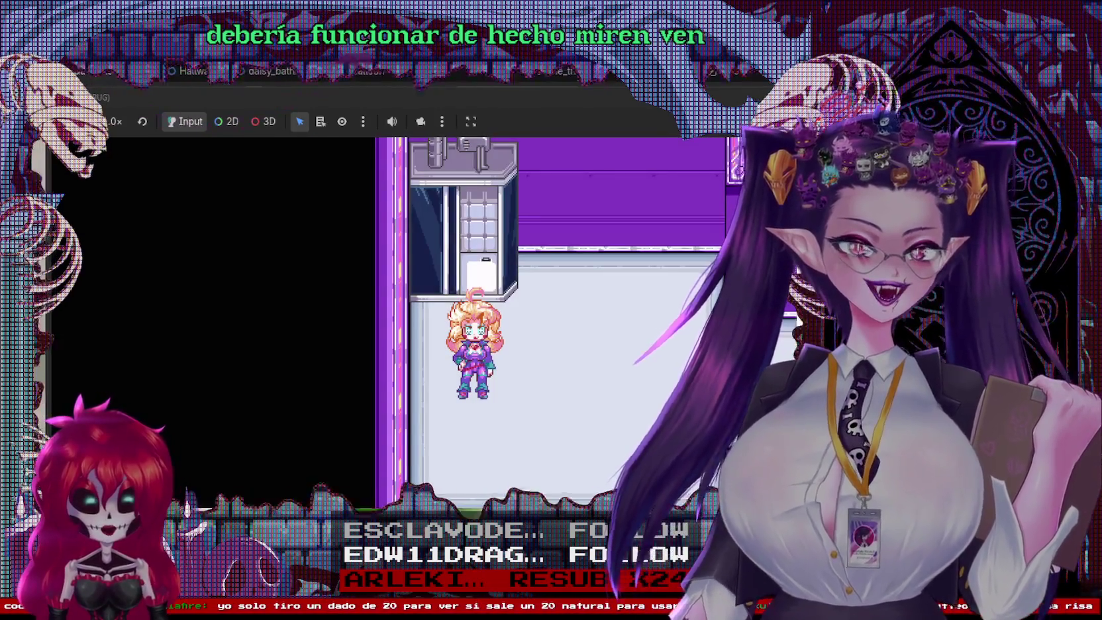
key(Right)
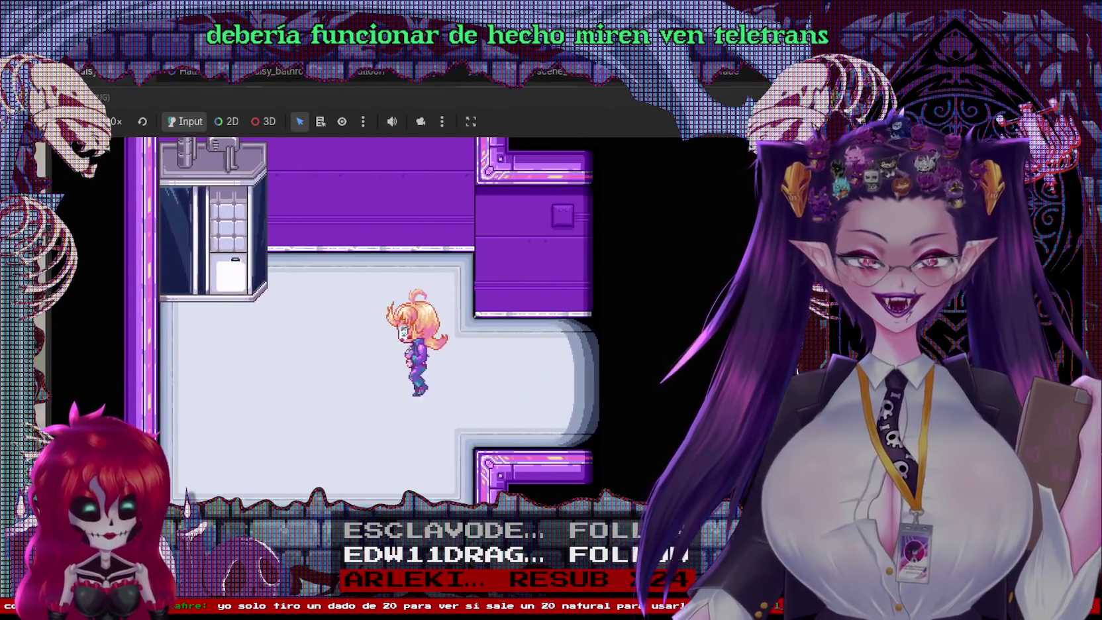
key(Left)
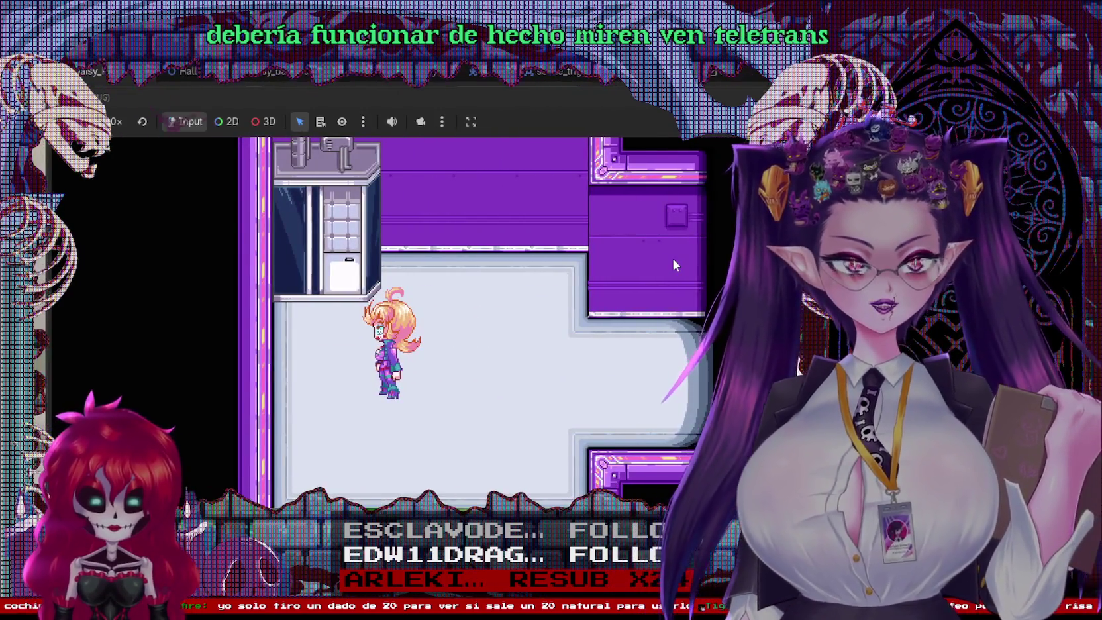
key(Right)
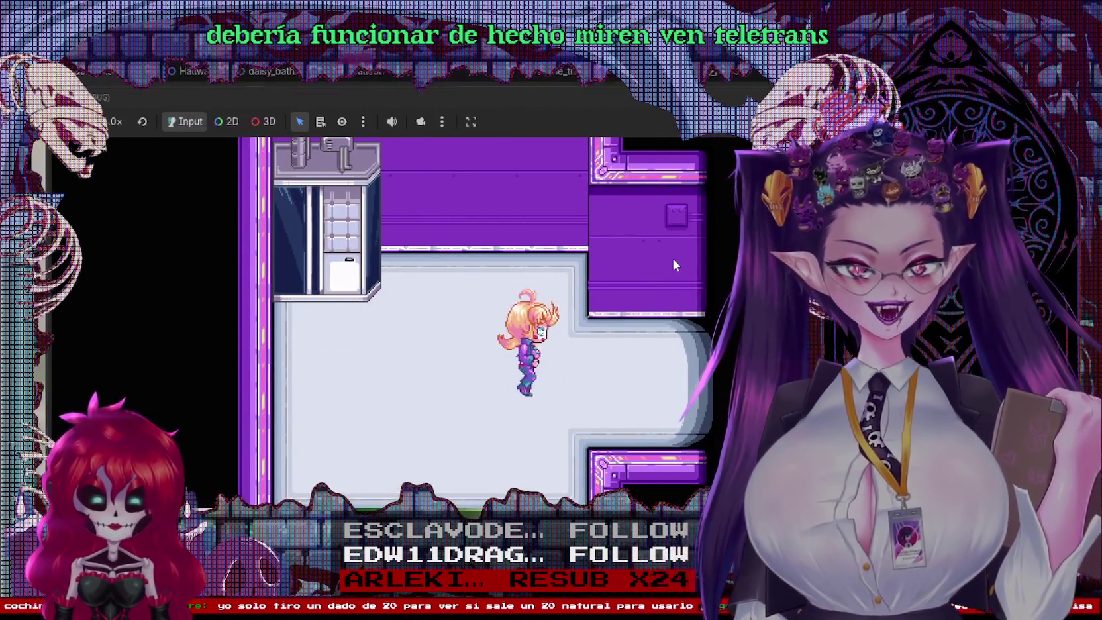
key(Left)
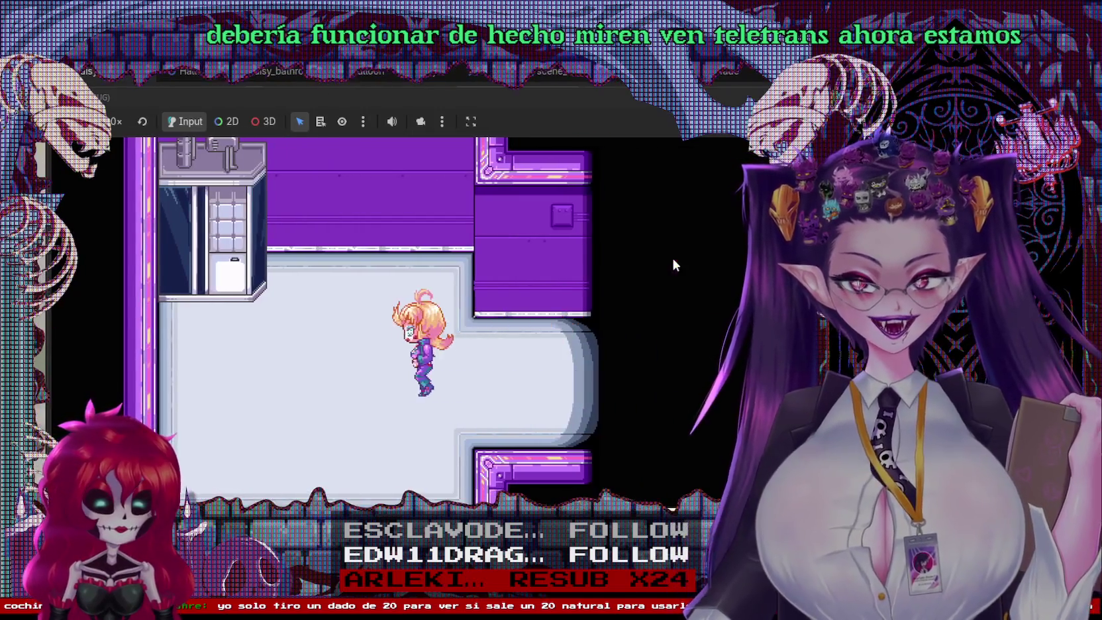
key(Left)
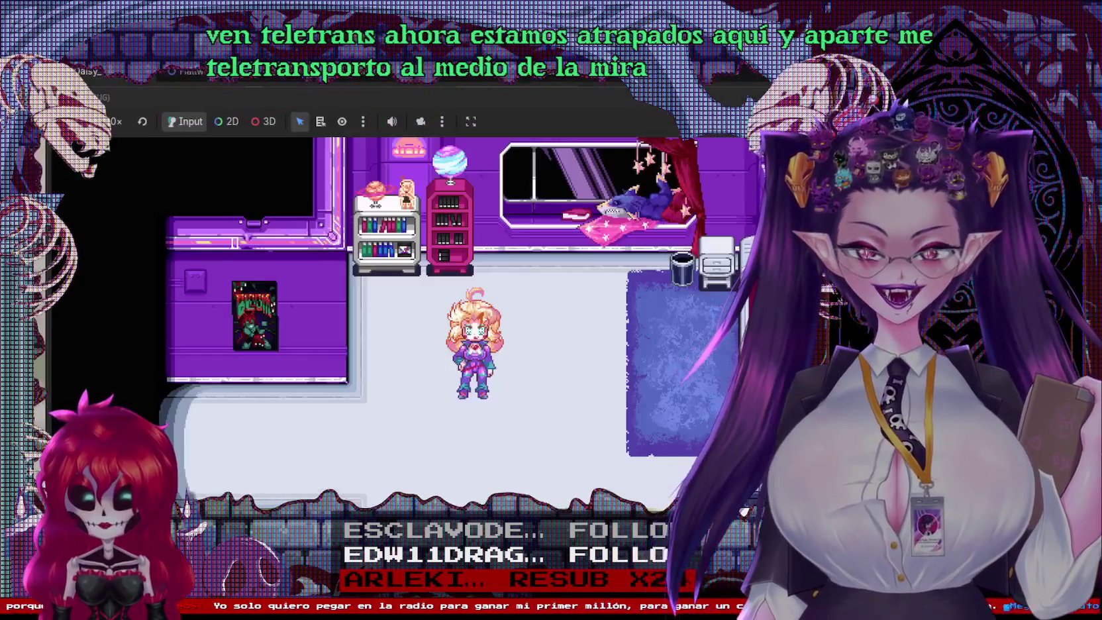
key(Left)
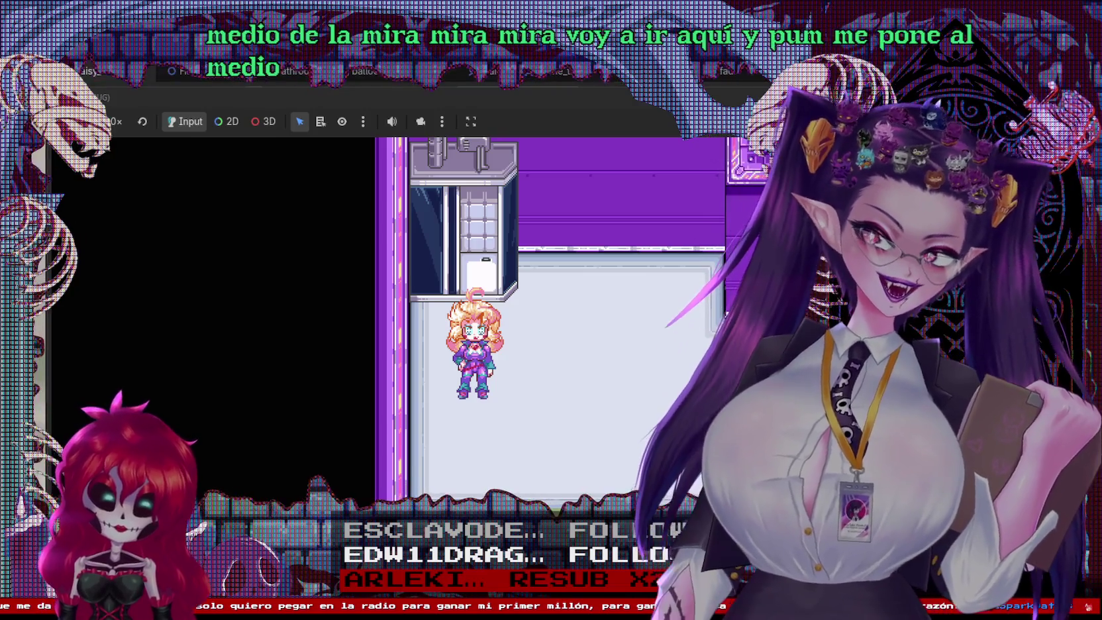
key(Right)
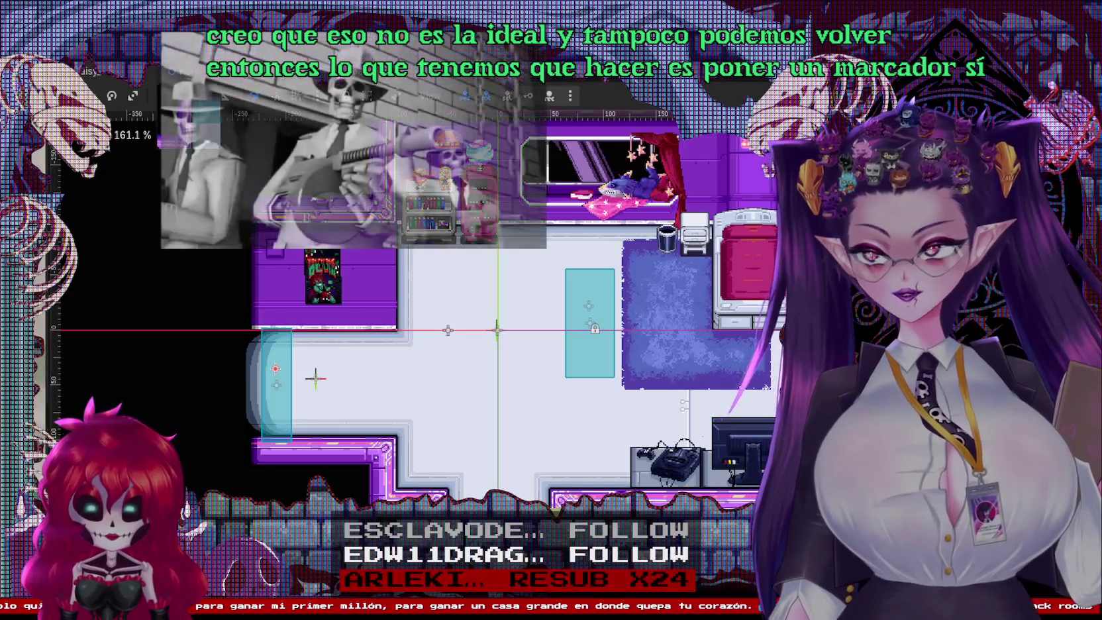
Step: Switch between the hallway and bathroom scene tabs, settling on the bathroom scene
click(215, 71)
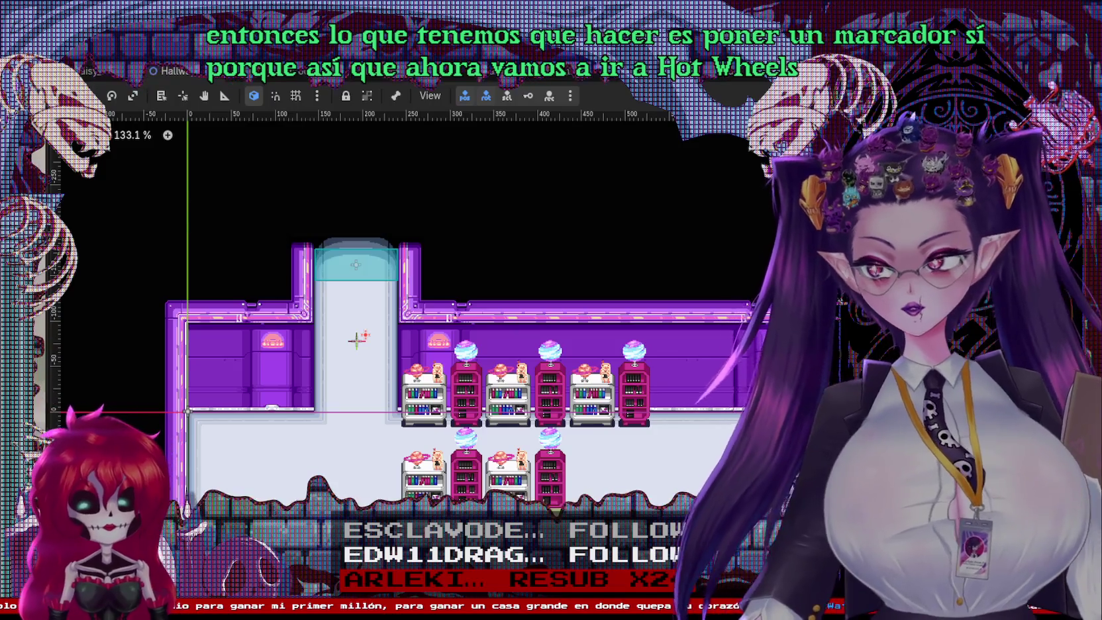
click(186, 71)
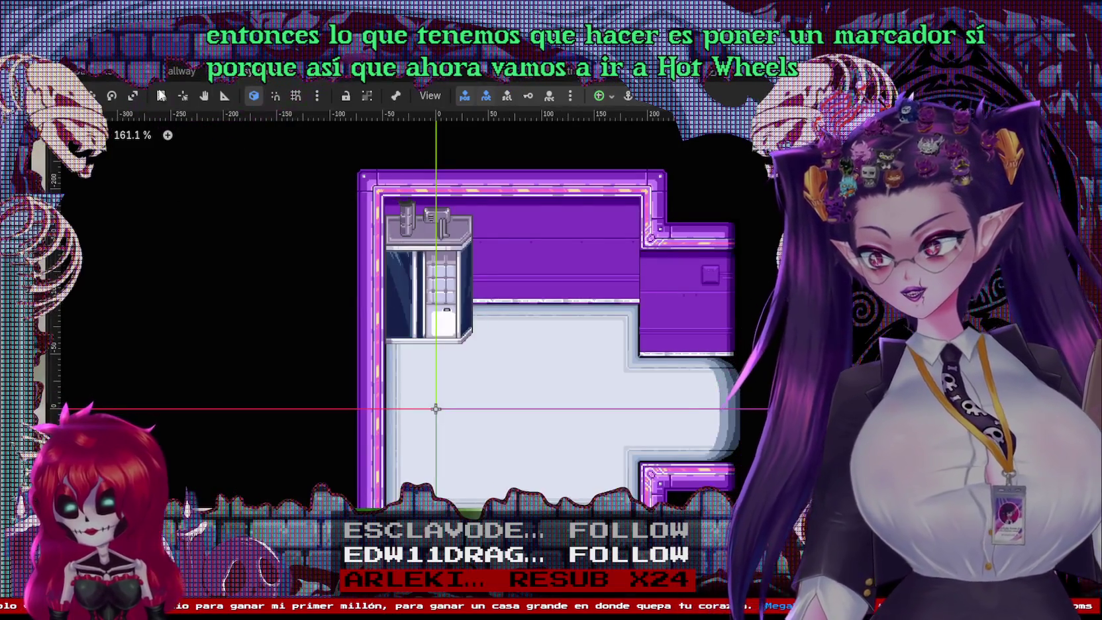
click(189, 72)
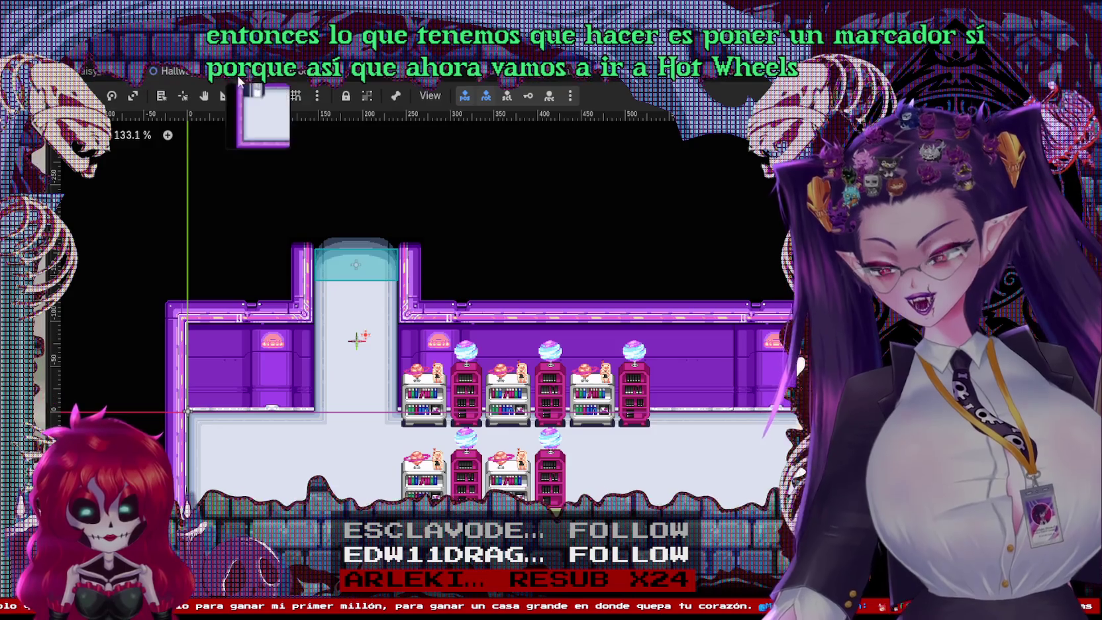
click(119, 71)
right_click(43, 153)
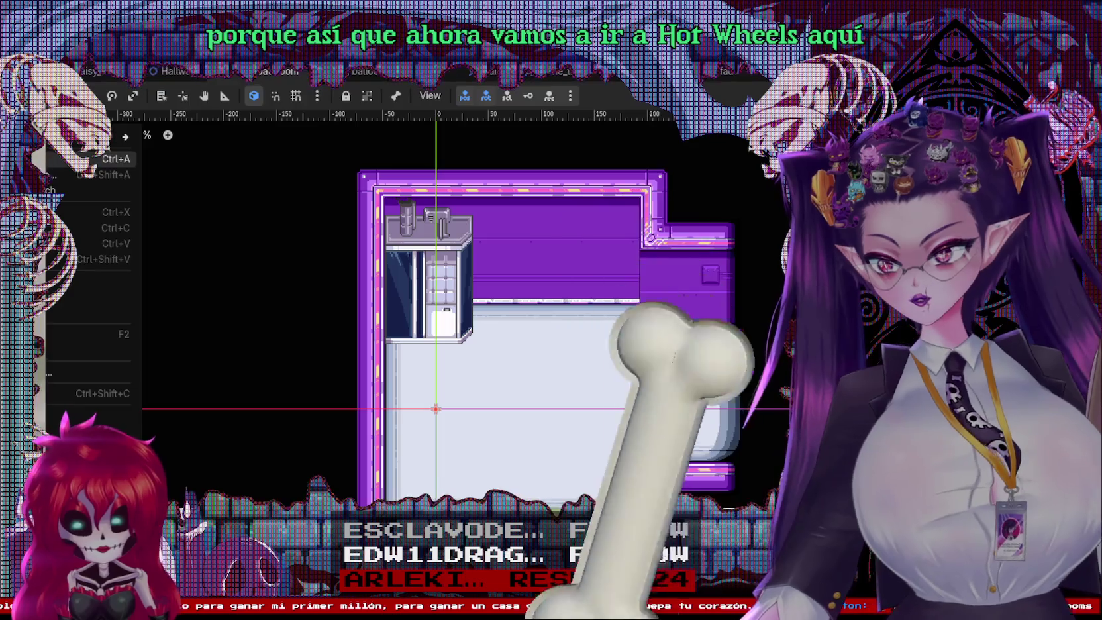
key(Escape)
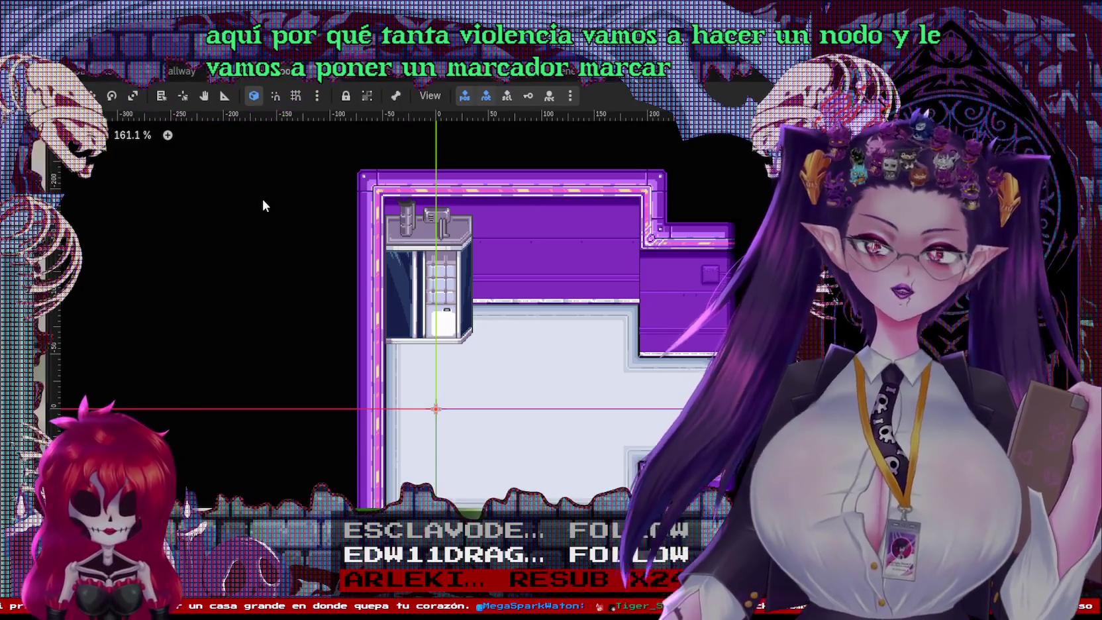
Step: Place the Marker2D in the scene tree, close the tile editor, and drag the marker to the right doorway
mouse_move(206, 209)
mouse_down()
mouse_move(459, 400)
mouse_move(705, 400)
mouse_up()
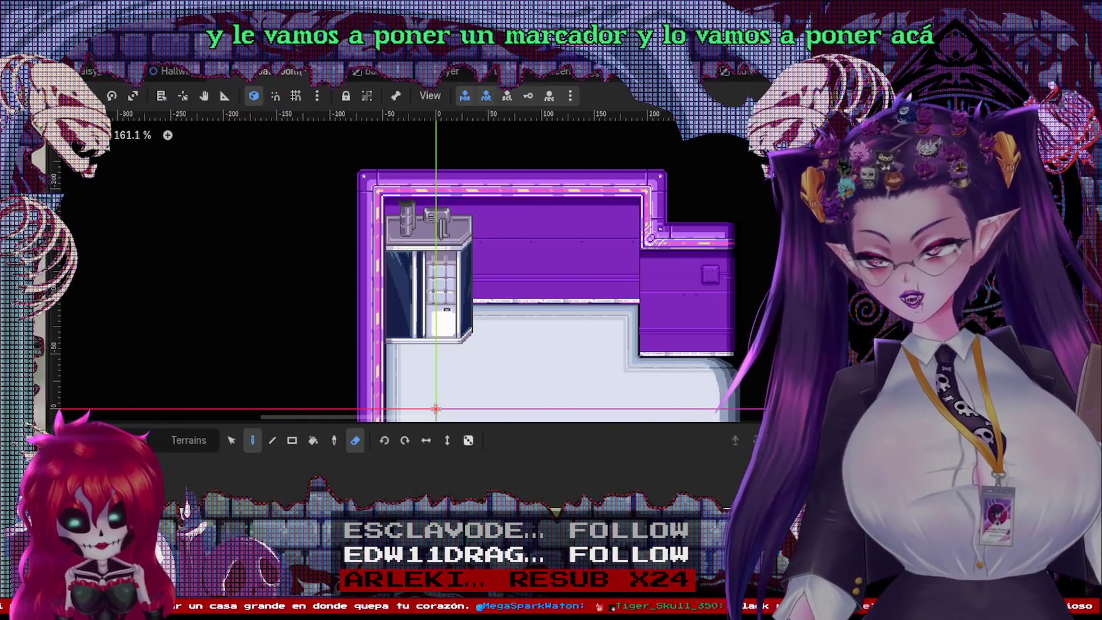
click(73, 62)
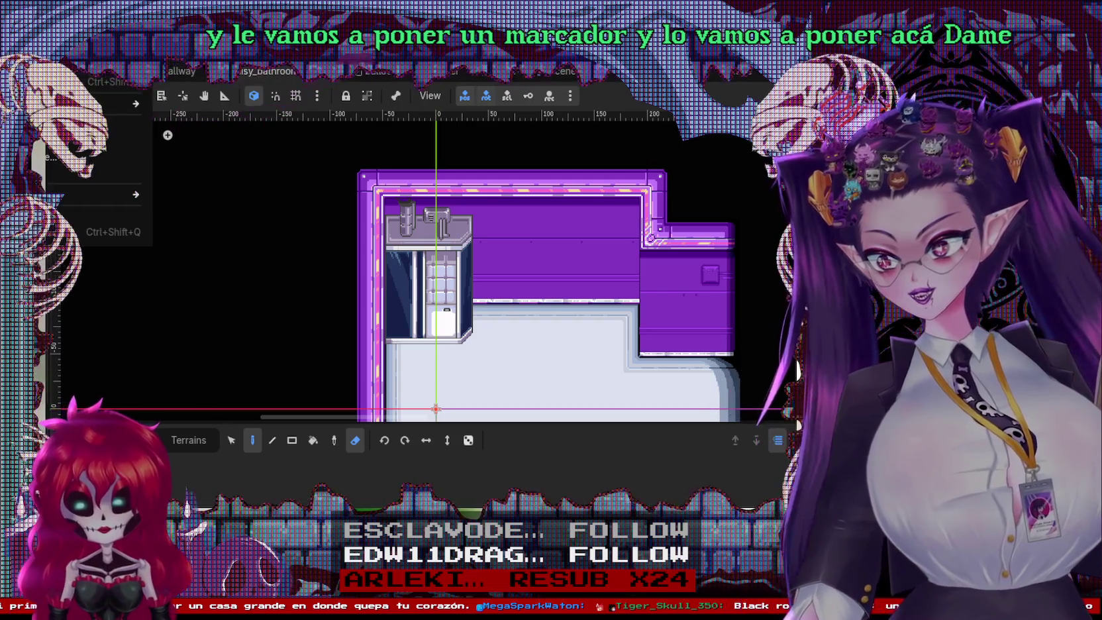
key(Escape)
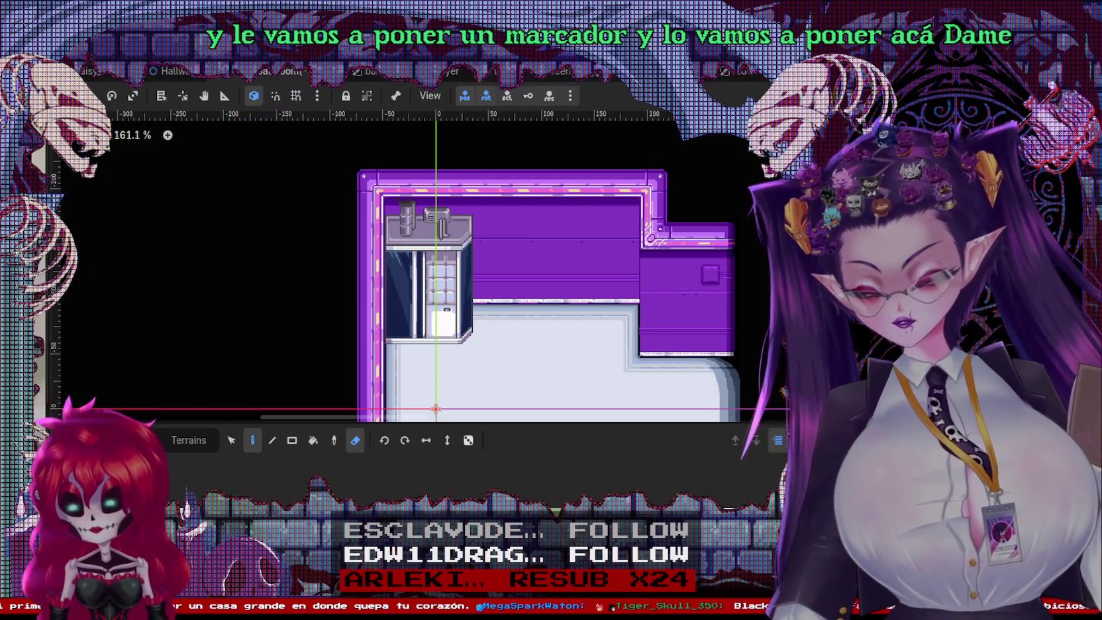
click(797, 363)
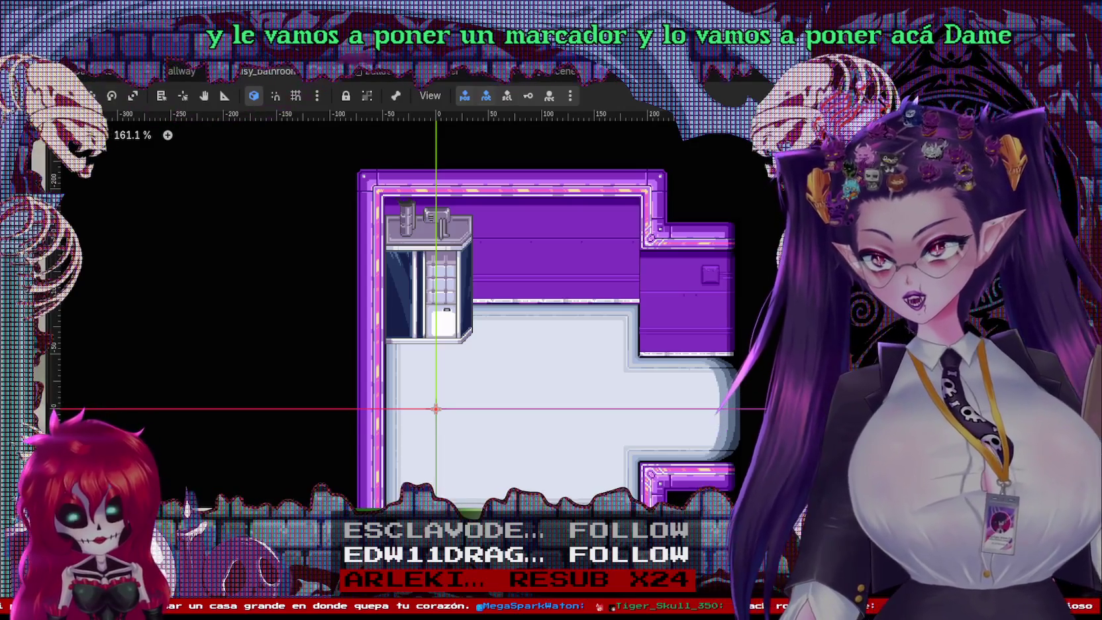
click(434, 390)
mouse_move(435, 408)
mouse_down()
mouse_move(701, 405)
mouse_move(668, 409)
mouse_up()
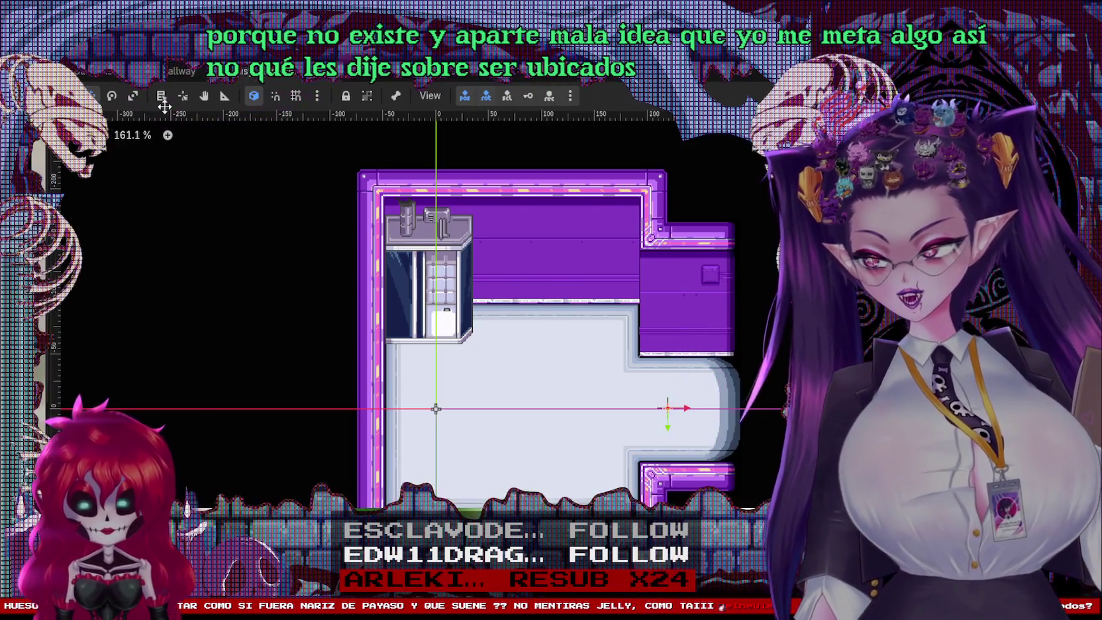
Step: Cycle through the hallway, bedroom and bathroom scenes, then open daisy_bathroom.gd in the Script editor
click(181, 71)
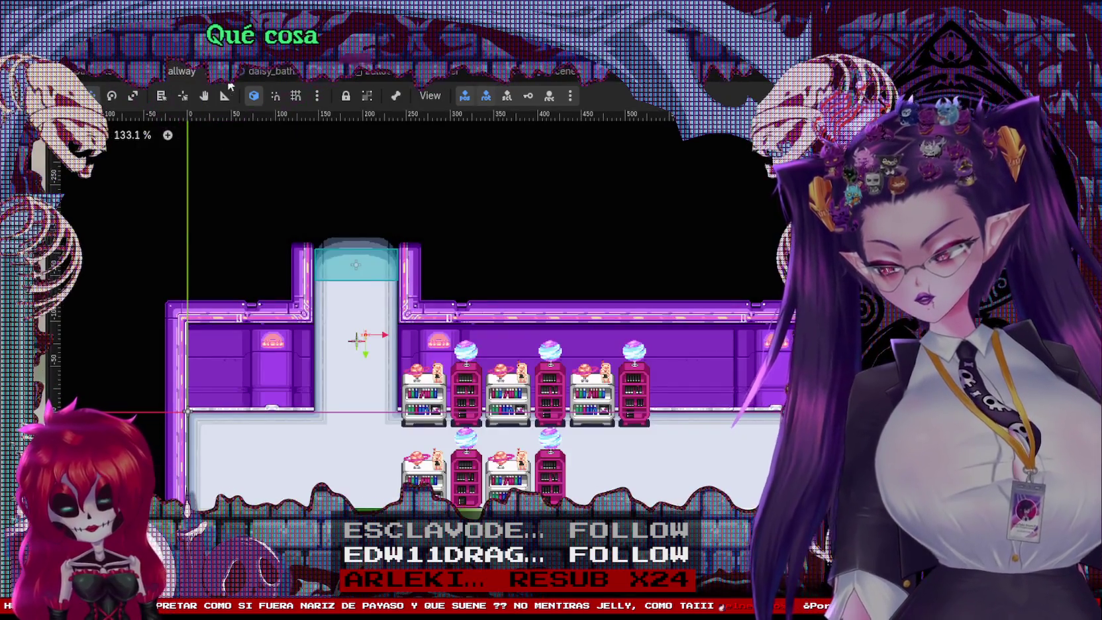
click(91, 73)
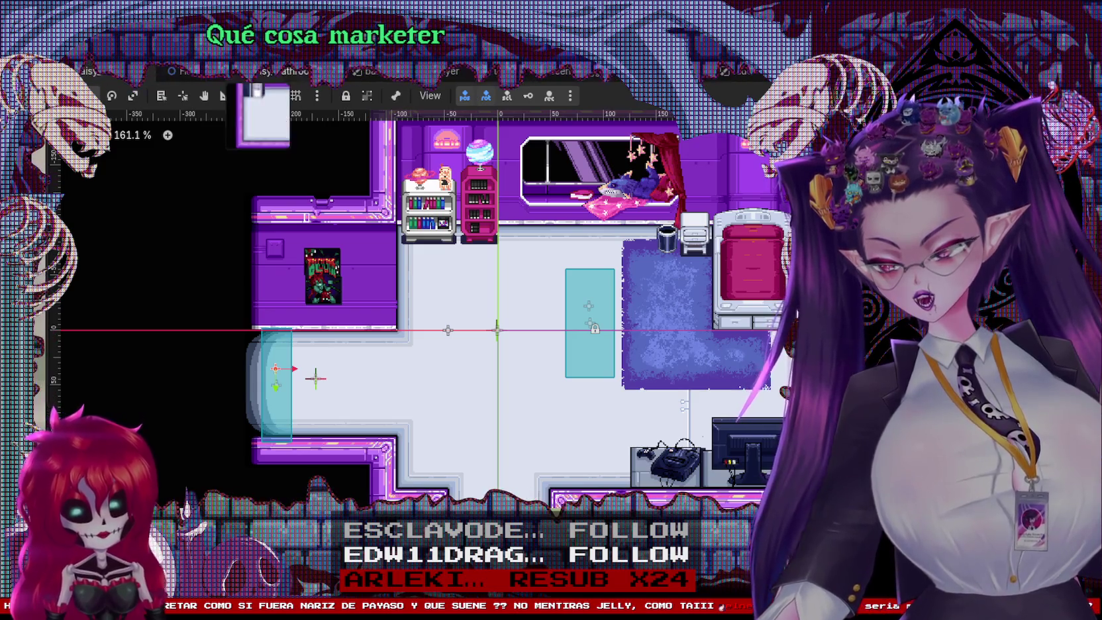
key(ctrl+Tab)
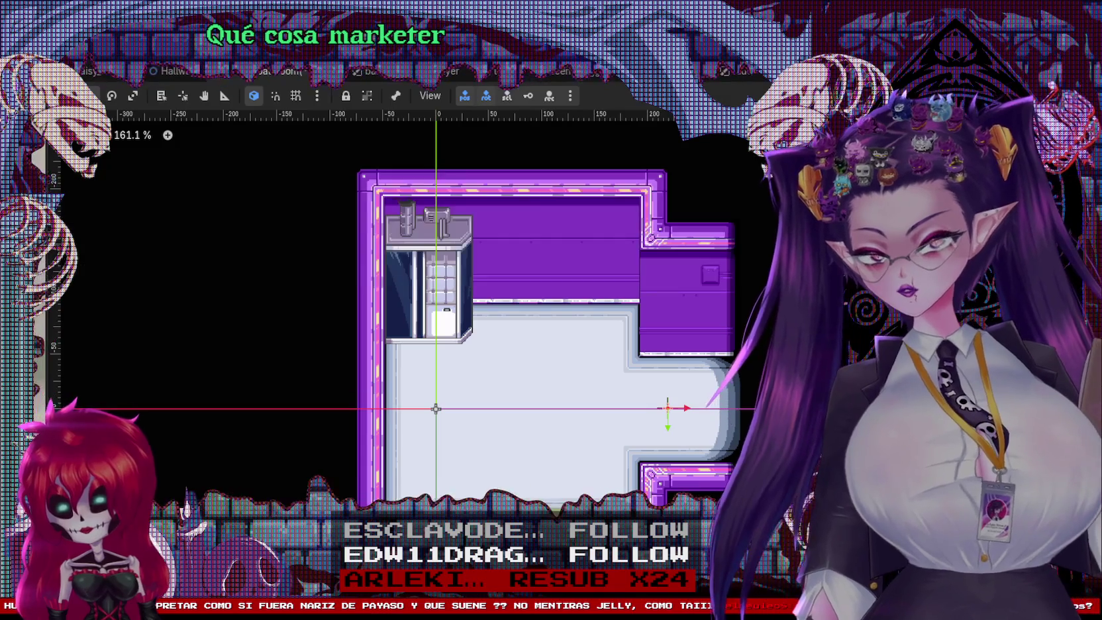
click(173, 70)
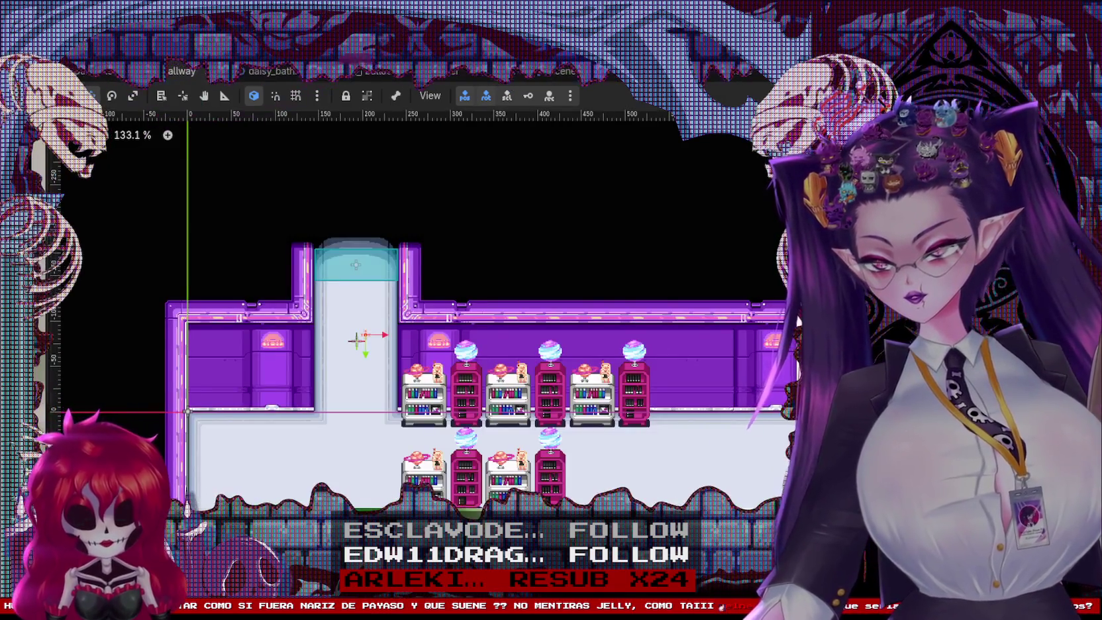
click(280, 77)
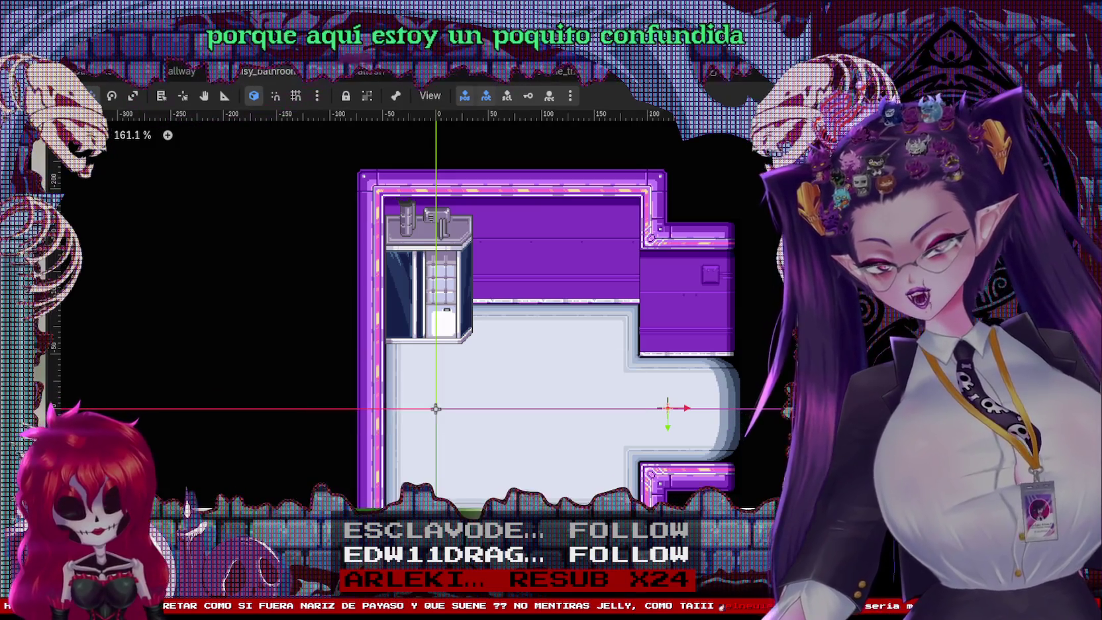
key(ctrl+F3)
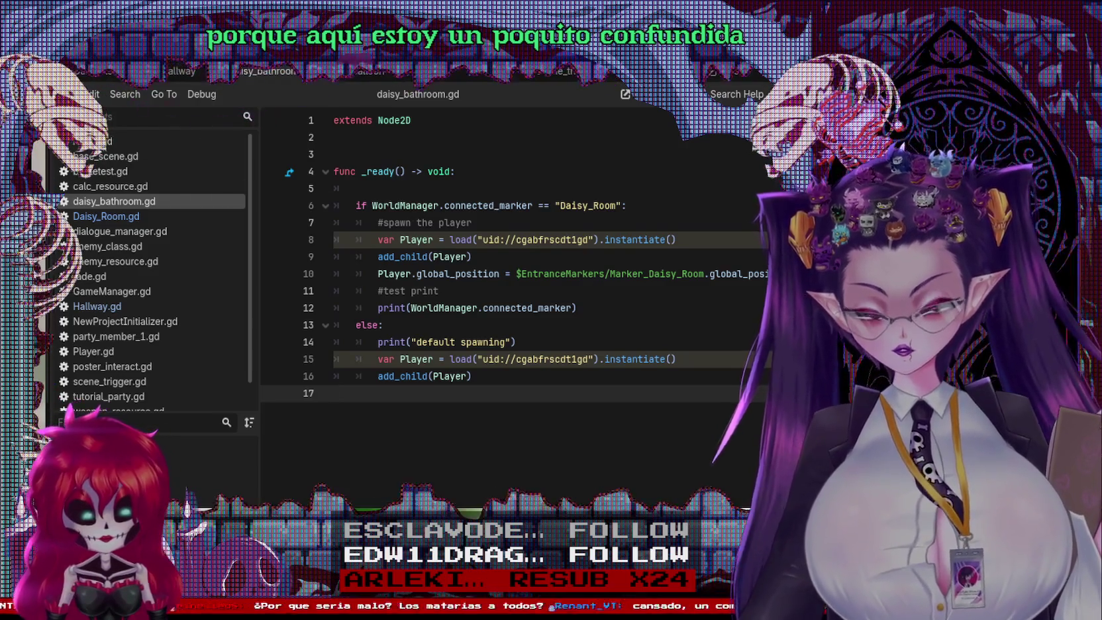
Step: Test-run the game, then replace line 10's marker path with $Entrances/Marker_DaisyRoom and save
key(F6)
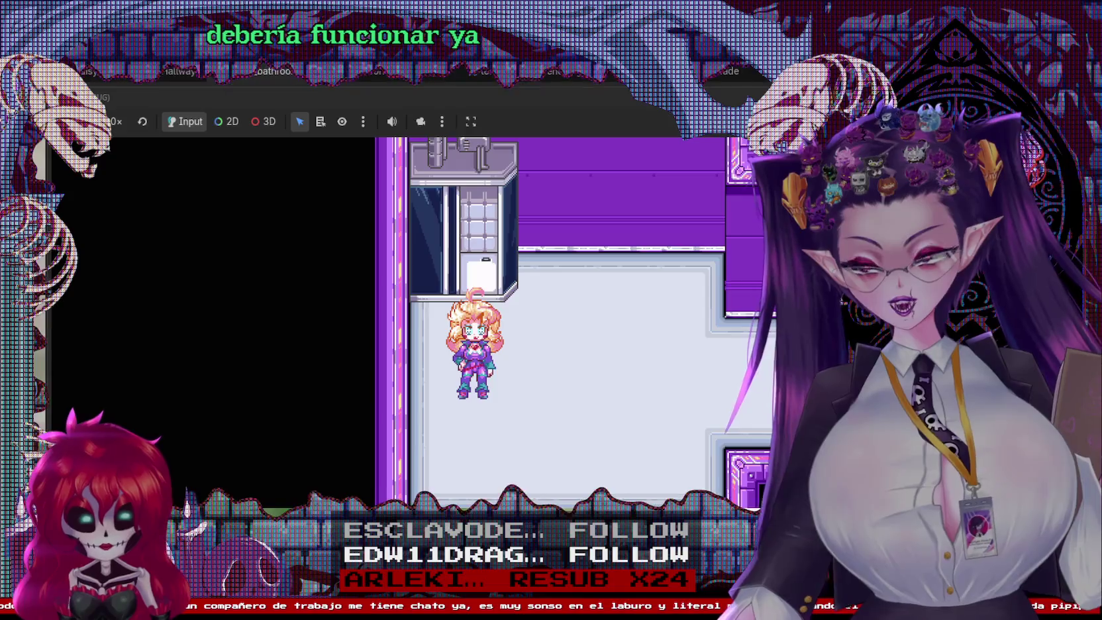
key(F8)
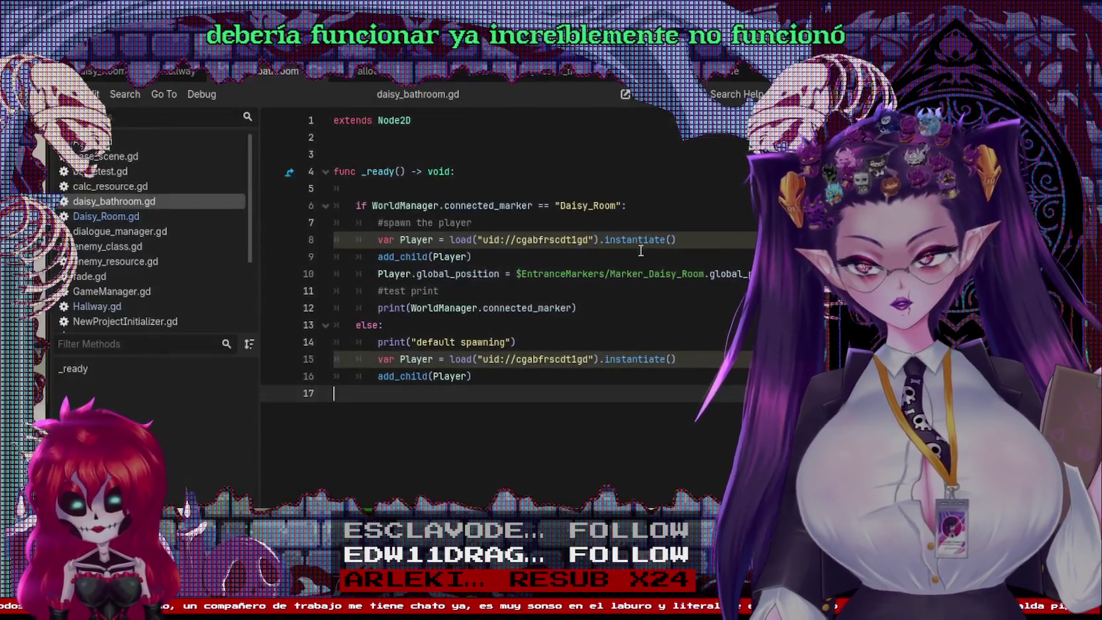
click(656, 274)
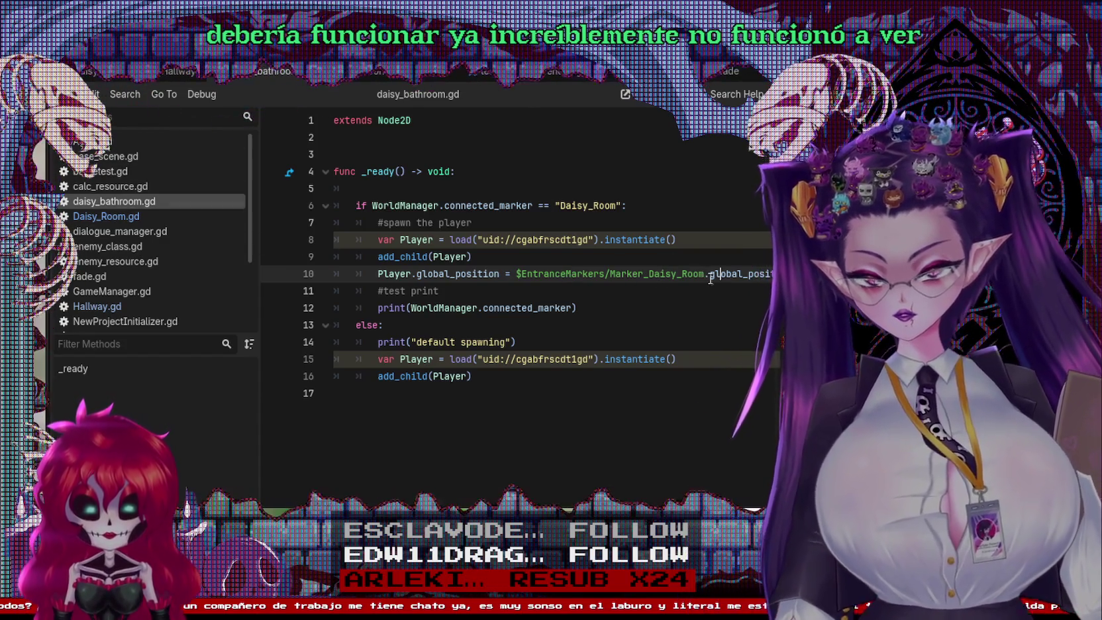
drag(704, 273, 521, 275)
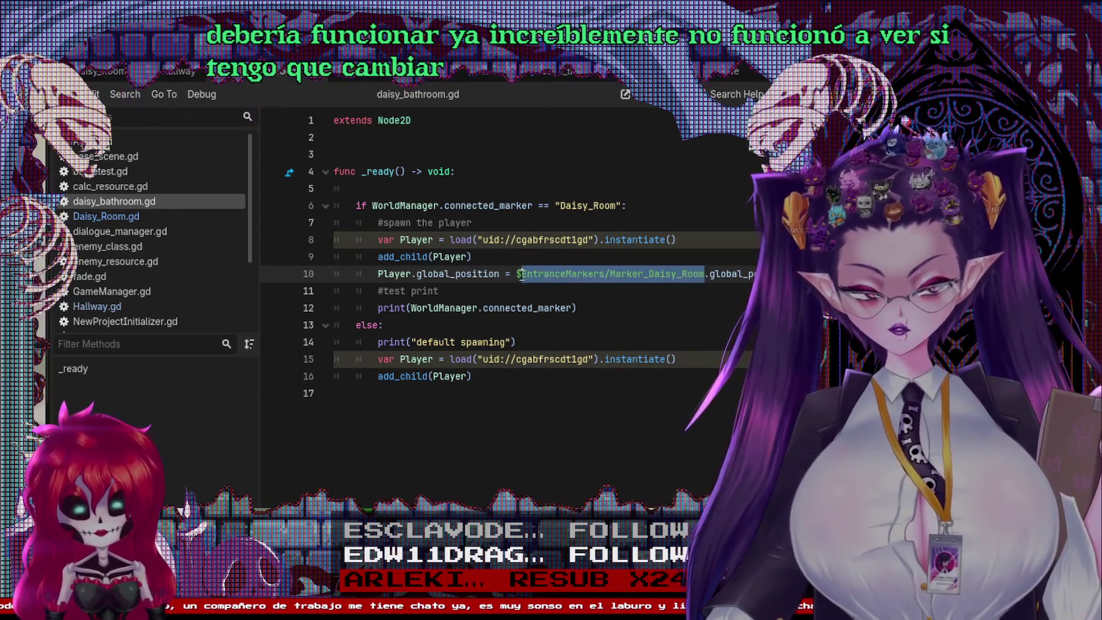
key(BackSpace)
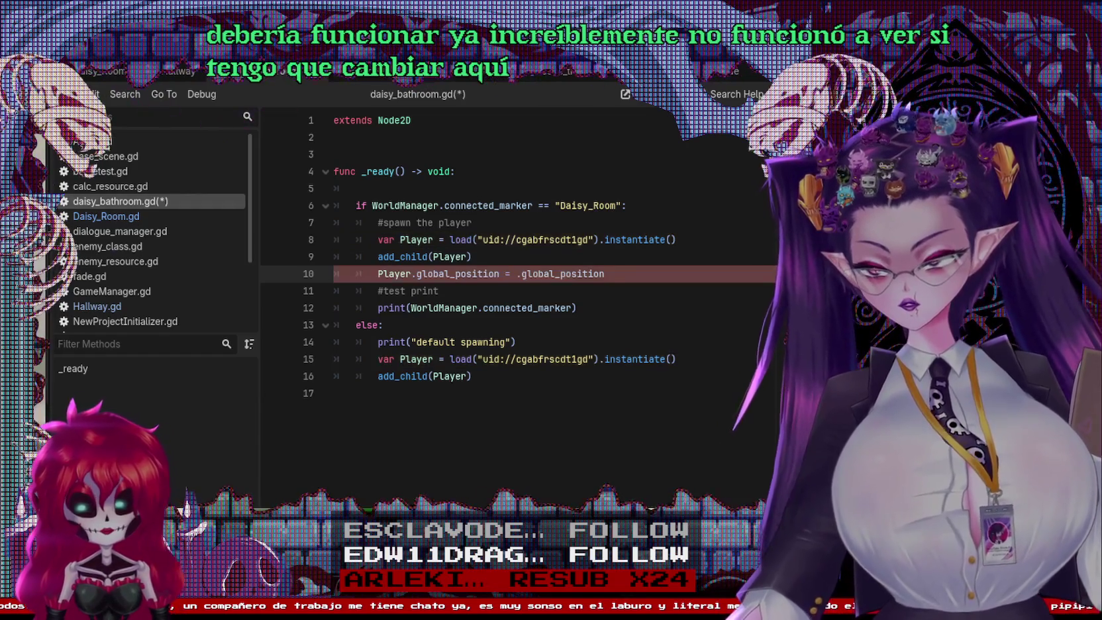
drag(516, 276, 517, 276)
key(ctrl+s)
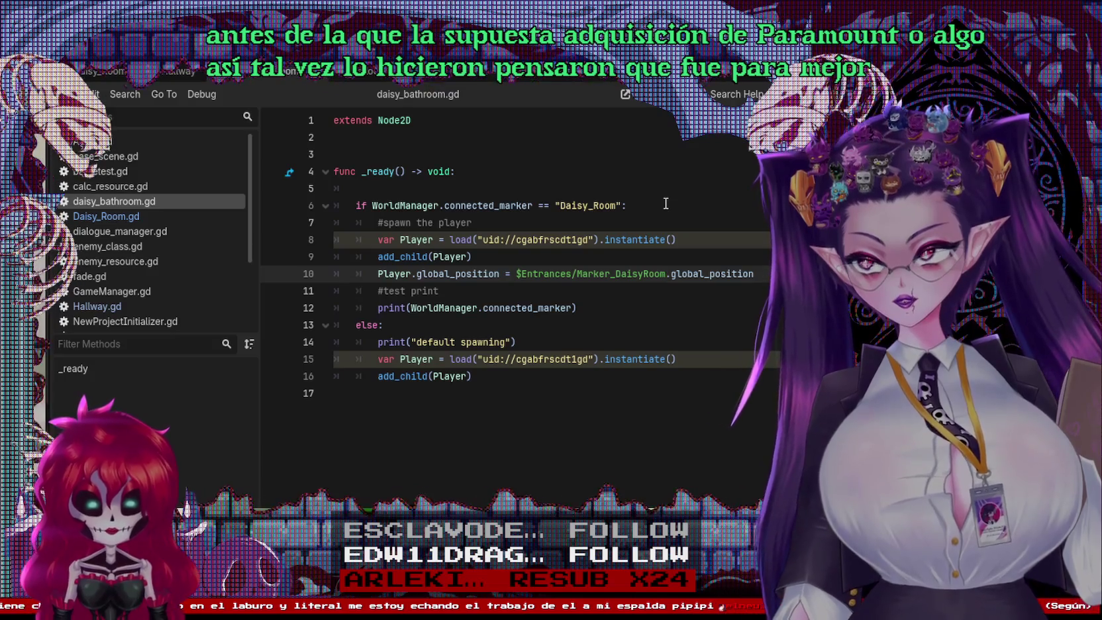
Step: Save, open Hallway.gd, and test-run the game by walking the player left toward the exit
click(613, 205)
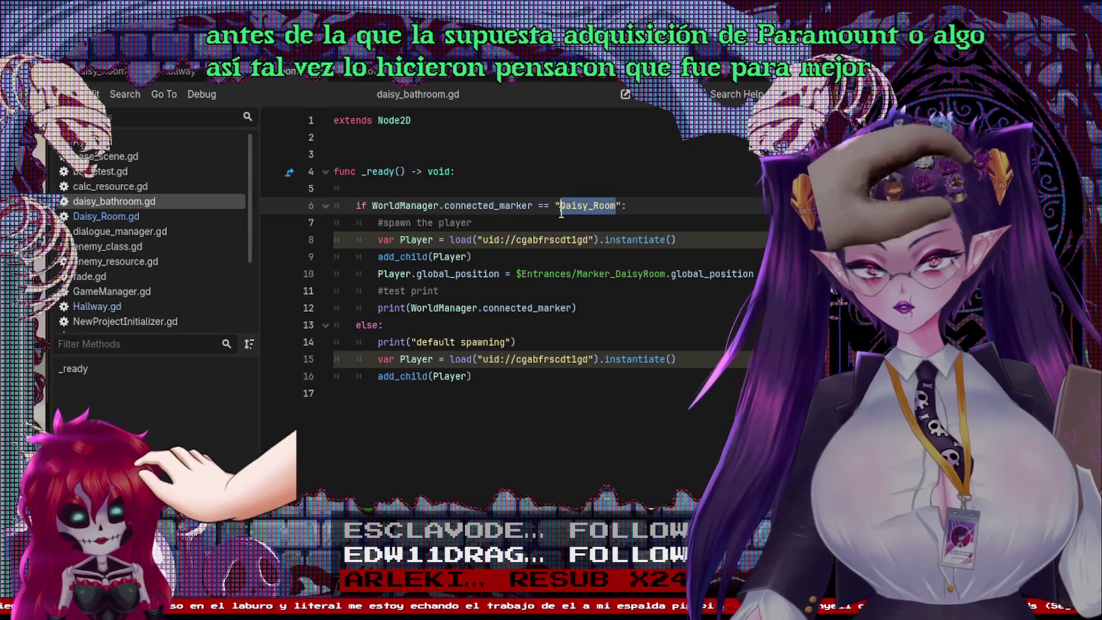
click(661, 307)
key(ctrl+s)
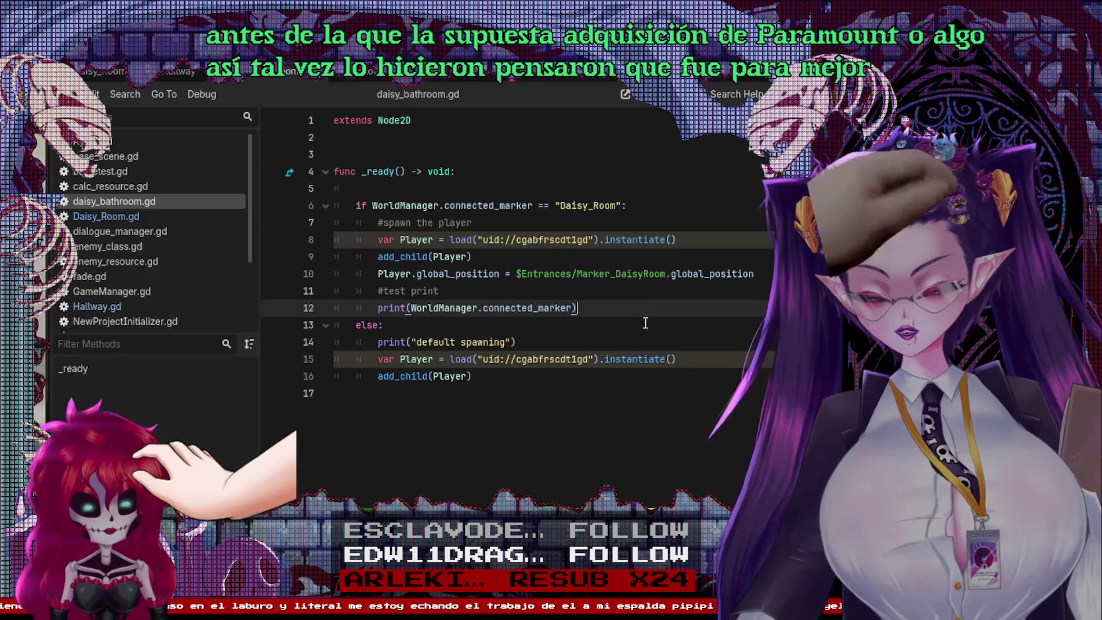
mouse_move(192, 78)
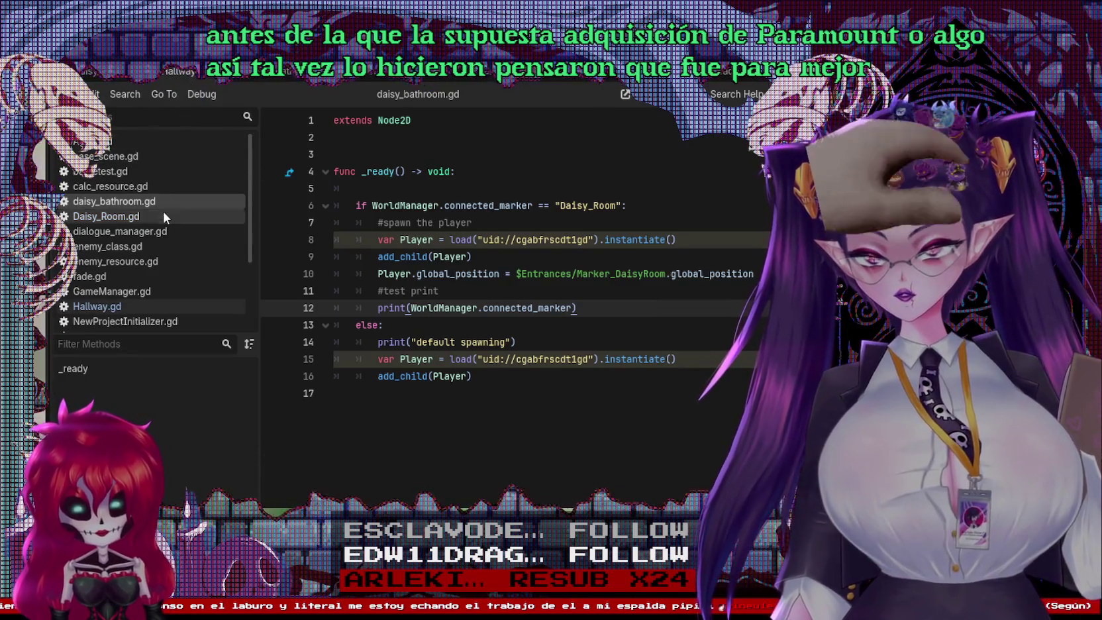
click(126, 306)
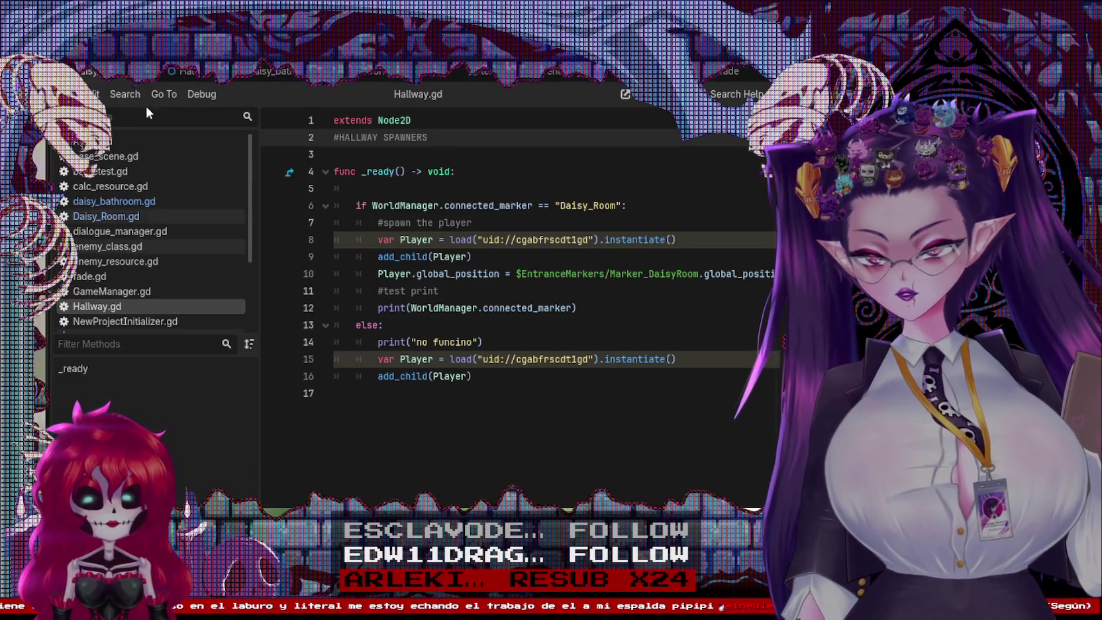
key(ctrl+s)
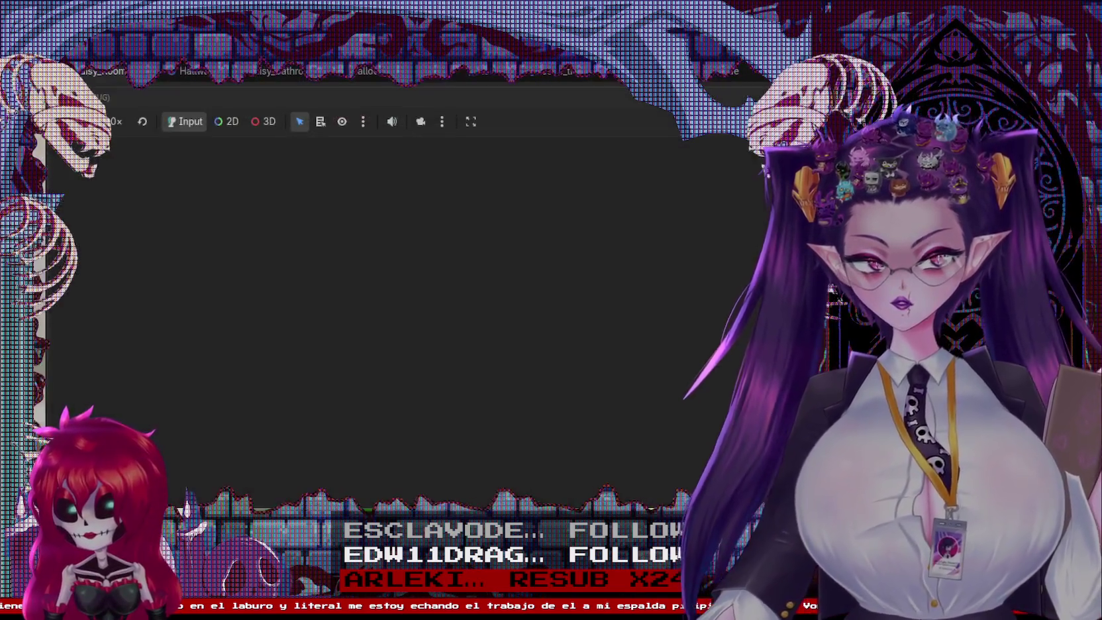
key(Left)
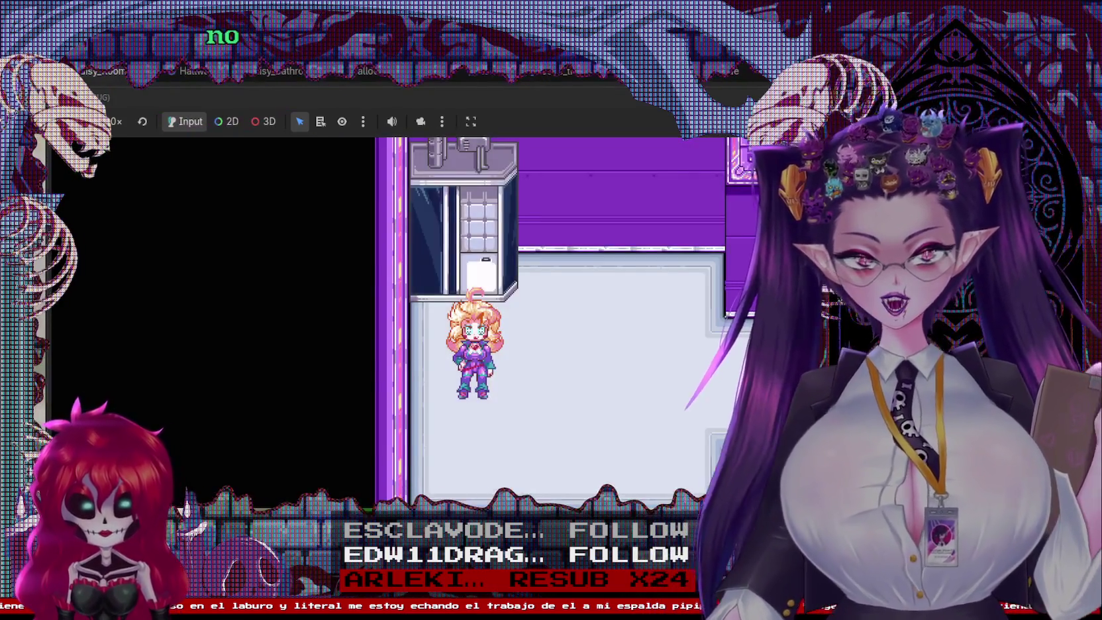
key(F8)
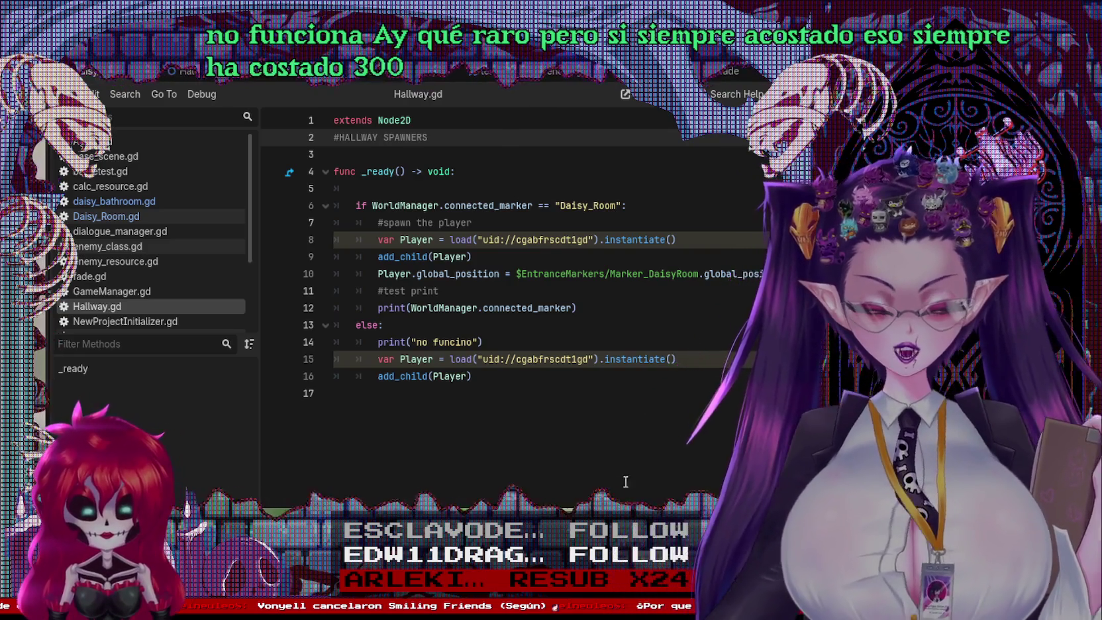
Step: Check the Daisy_Room condition, test-run again walking down into another room, then revisit line 10's marker path
click(623, 206)
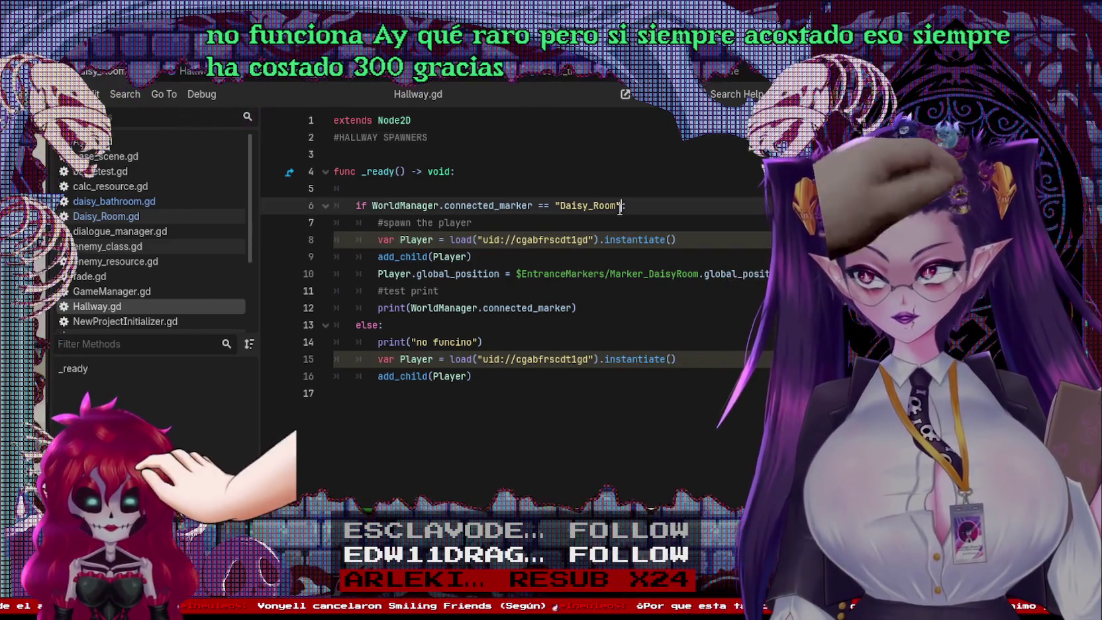
key(Left)
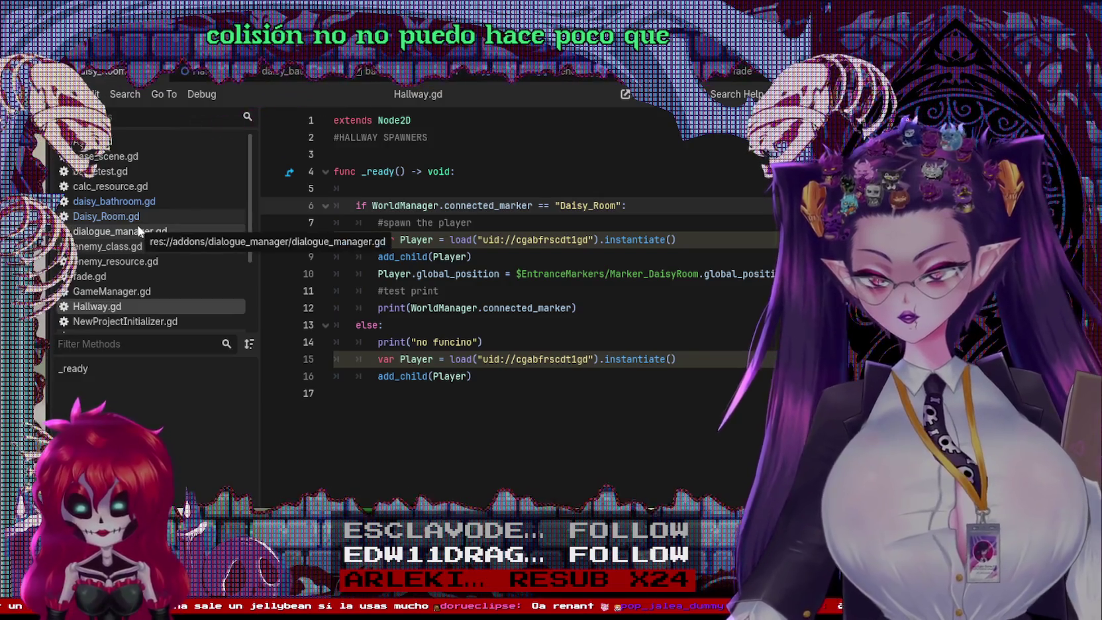
key(F5)
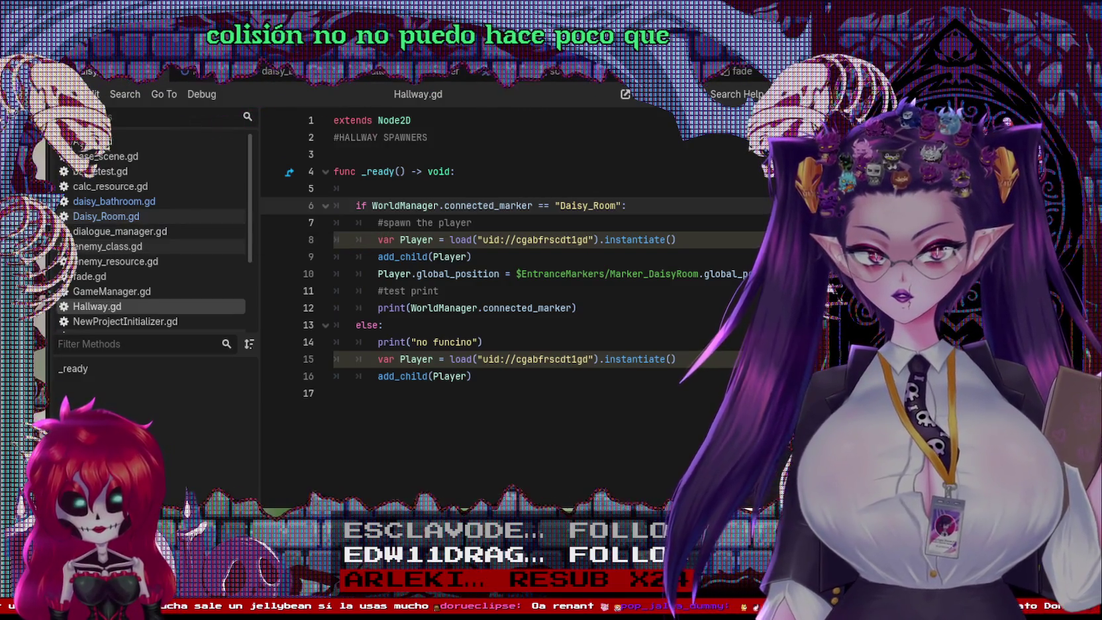
key(Down)
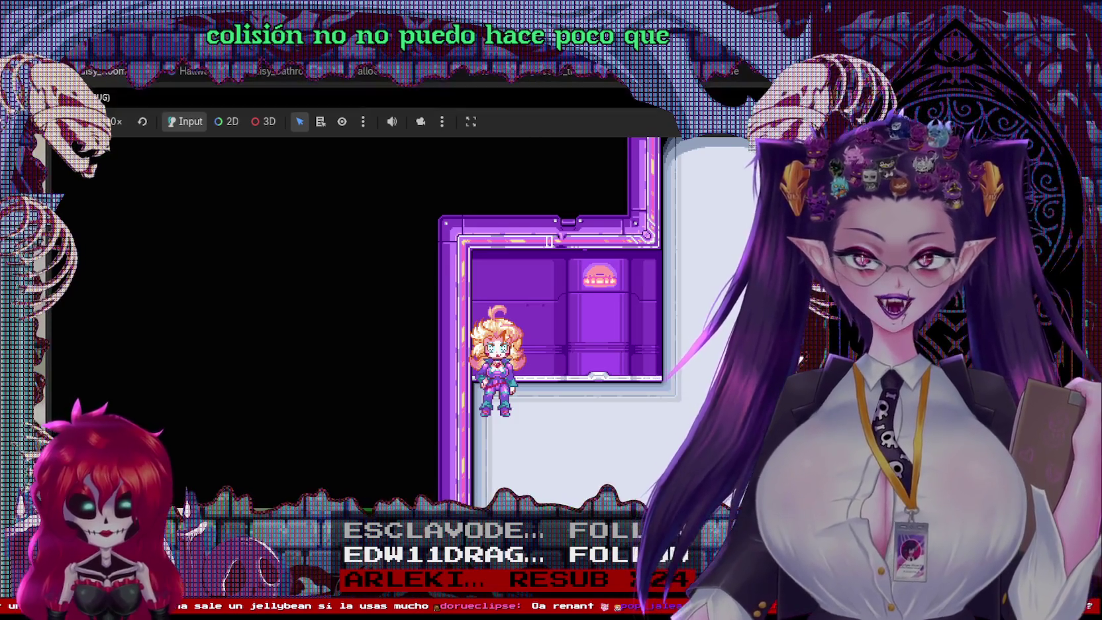
key(F8)
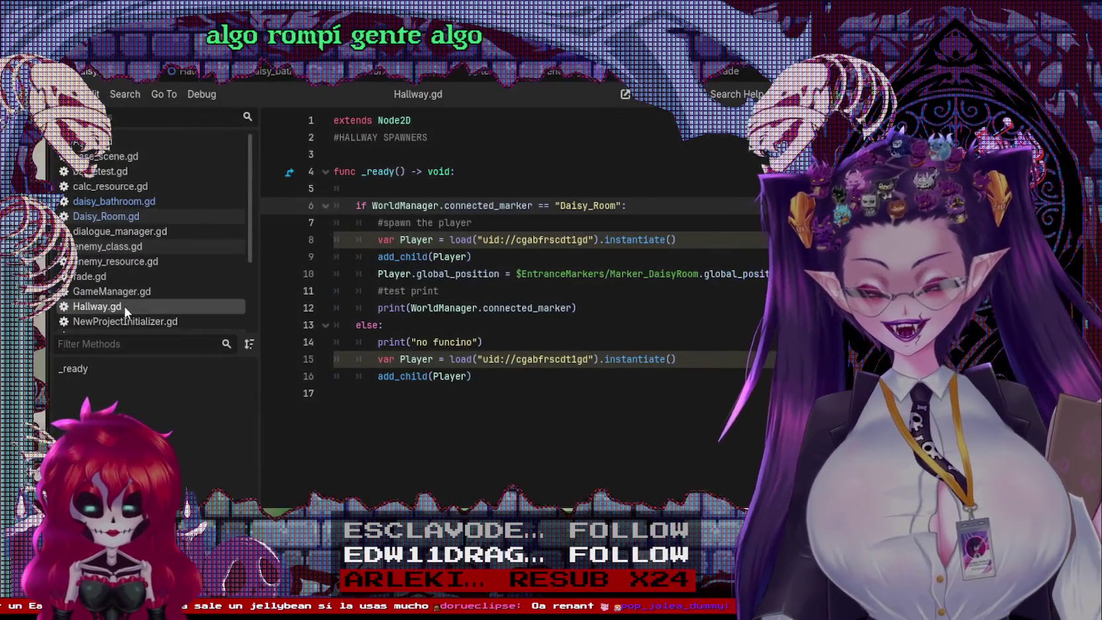
mouse_move(199, 72)
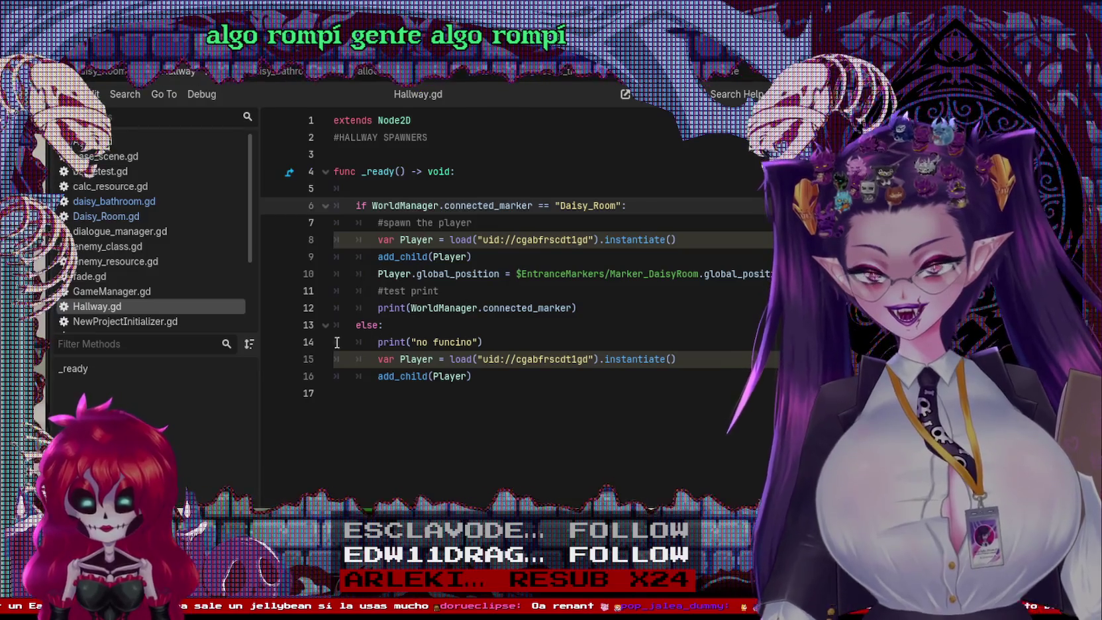
click(697, 273)
drag(699, 274, 519, 274)
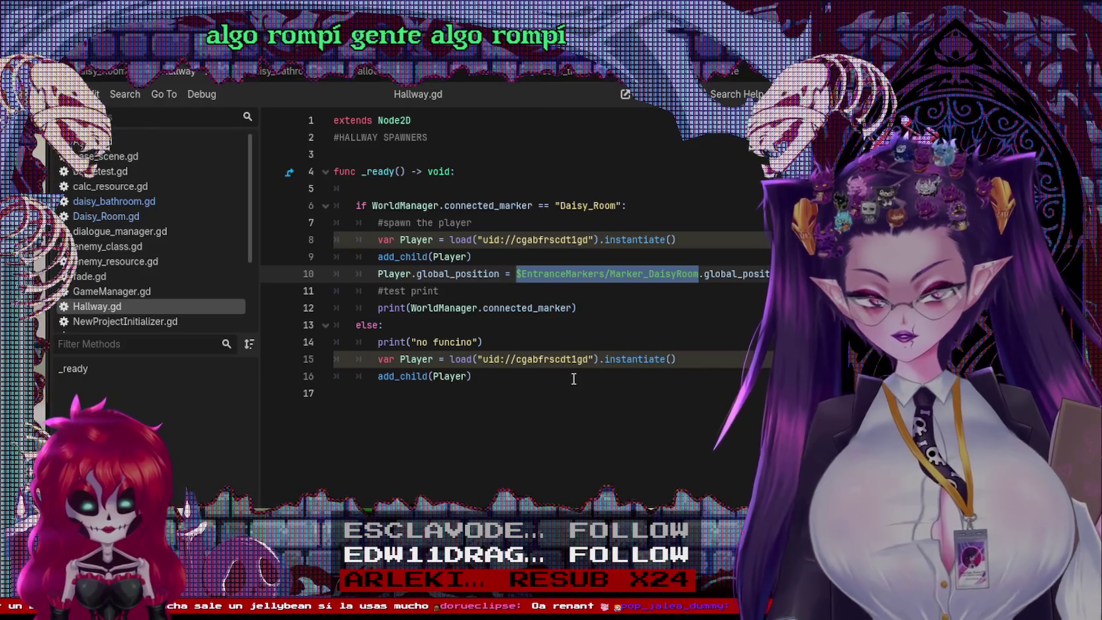
key(BackSpace)
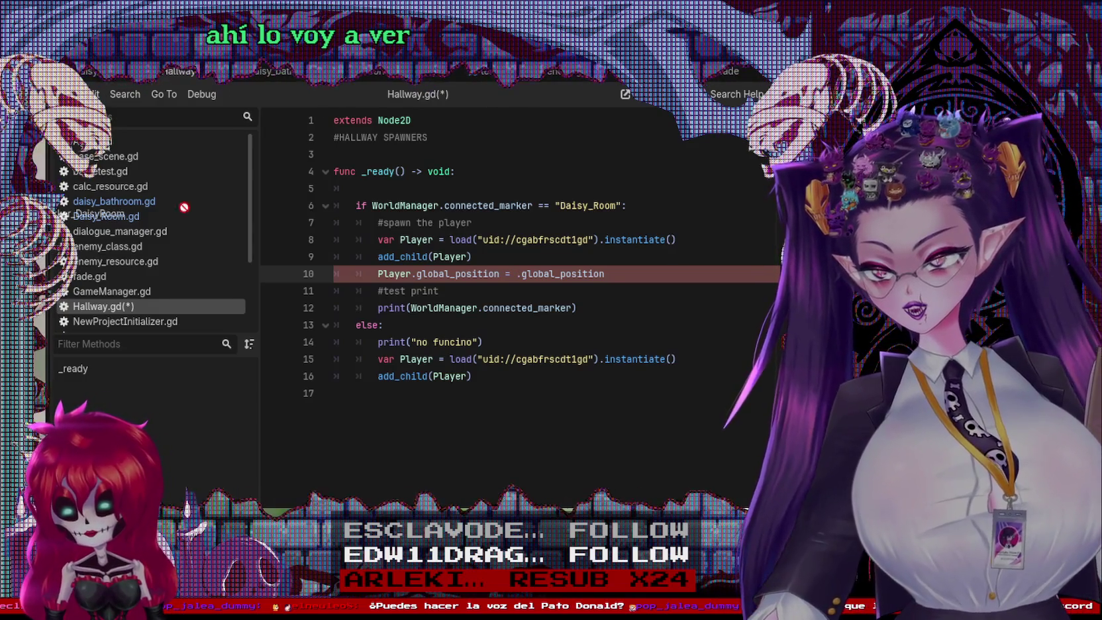
drag(184, 207, 518, 278)
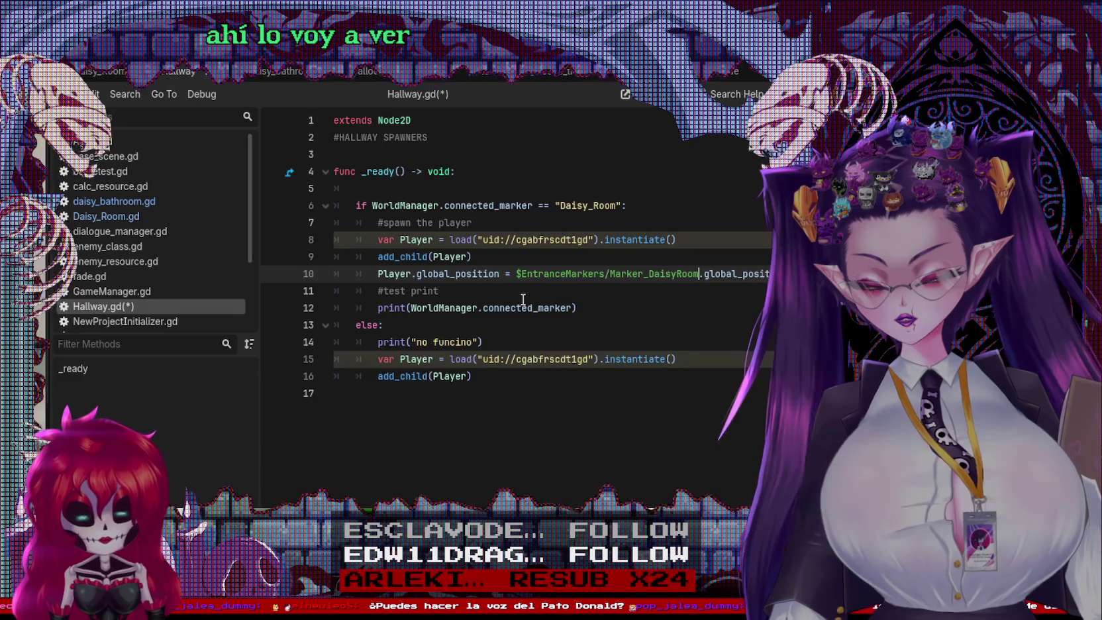
key(F5)
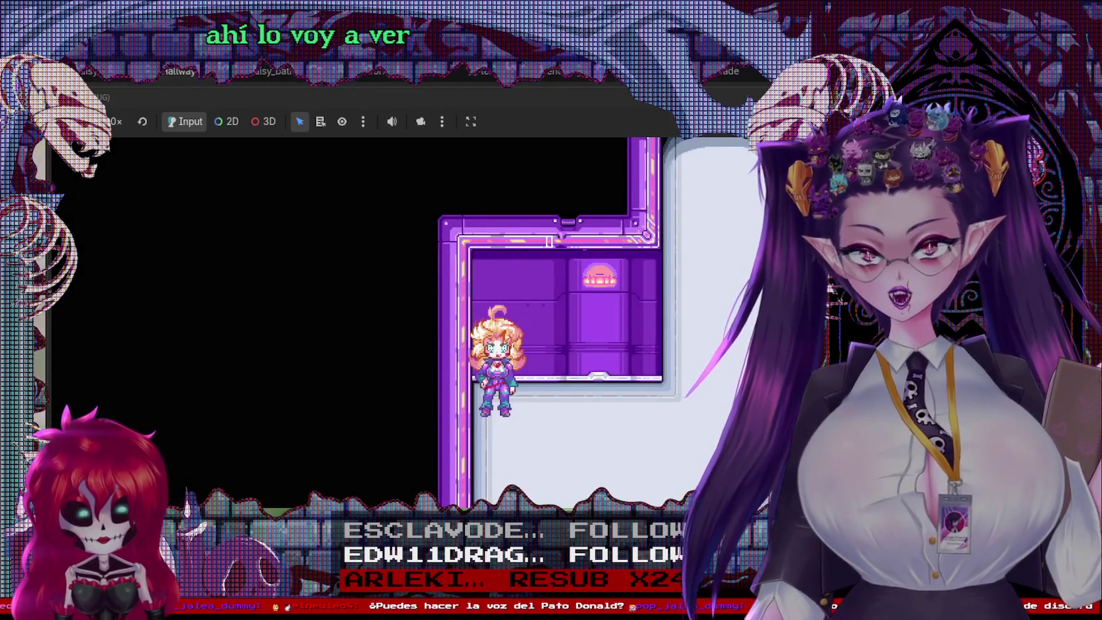
key(F8)
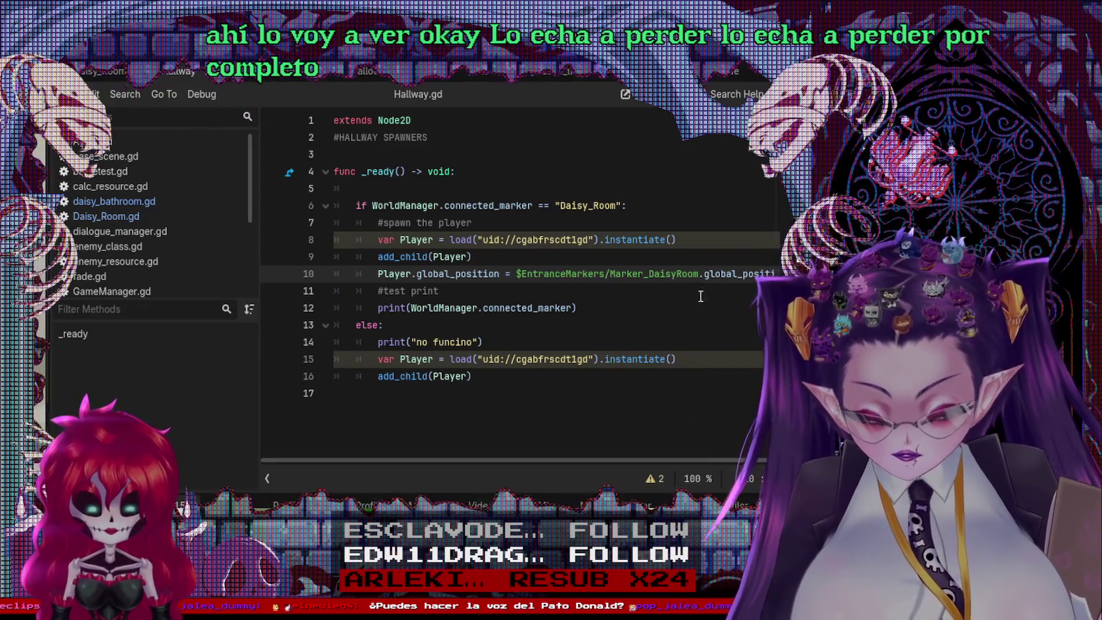
click(618, 342)
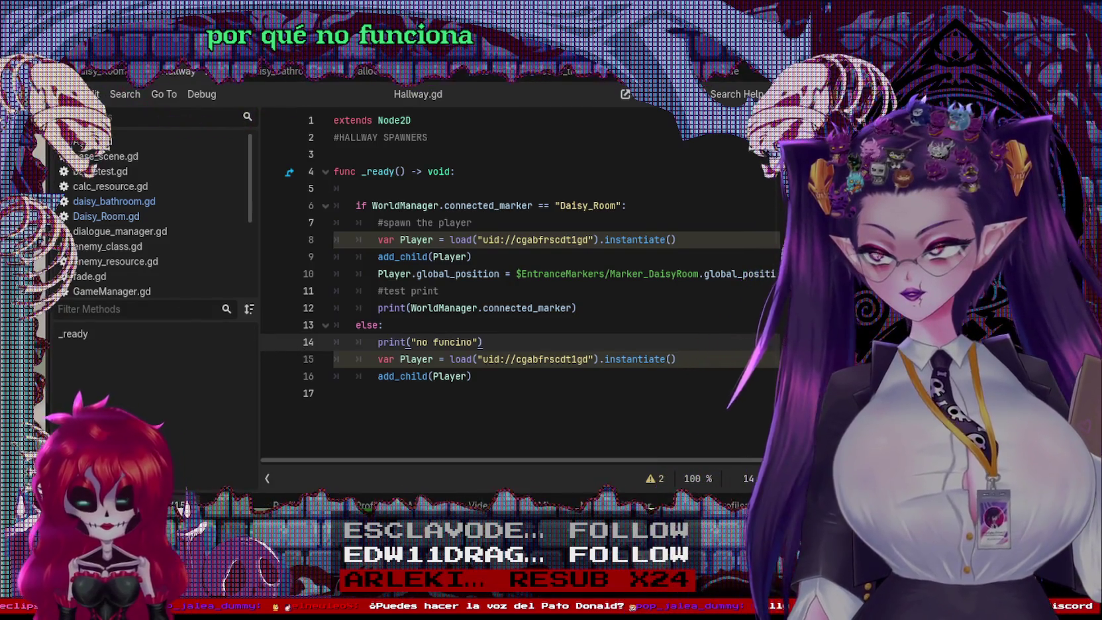
Step: Open WorldManager.gd from the script list to view its scene_dir_path 'res://Scenes/world_scenes/'
scroll(101, 250, down, 1)
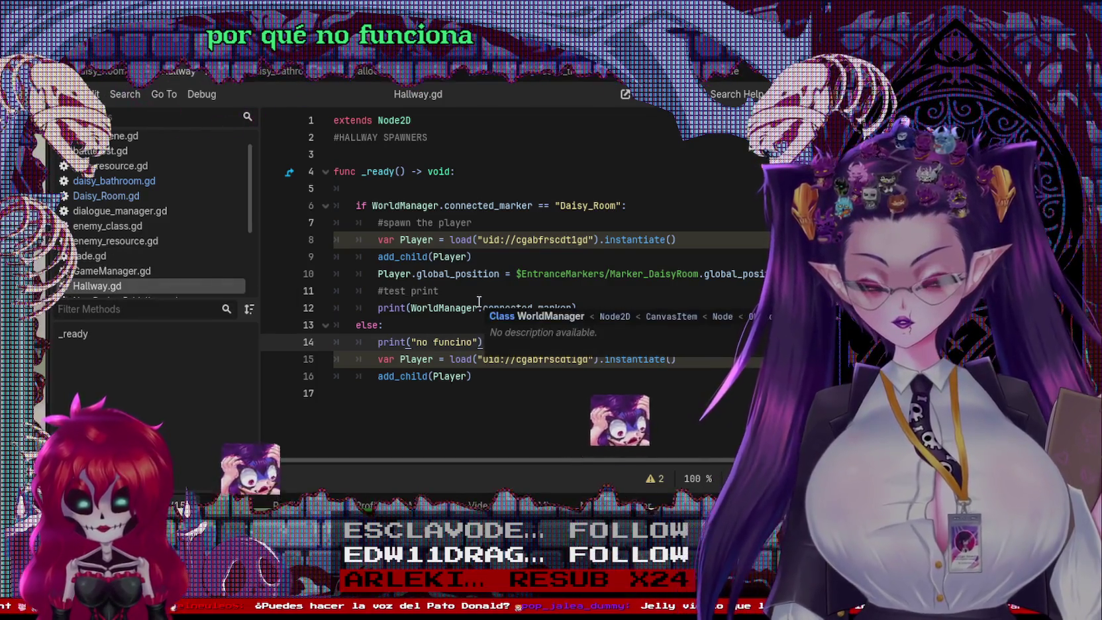
mouse_move(712, 277)
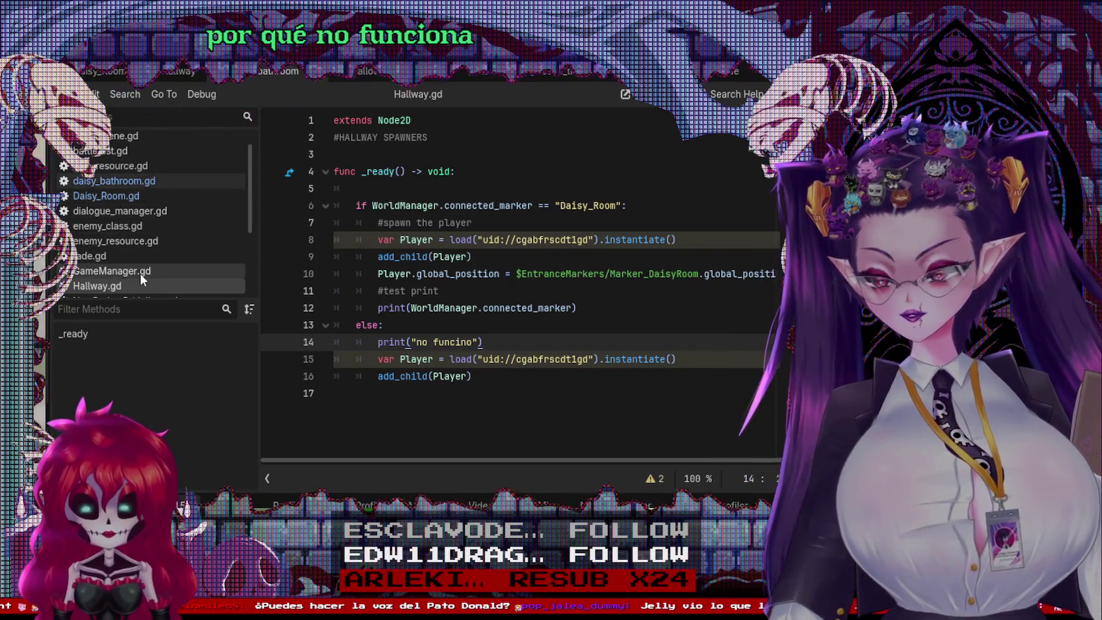
scroll(137, 278, down, 4)
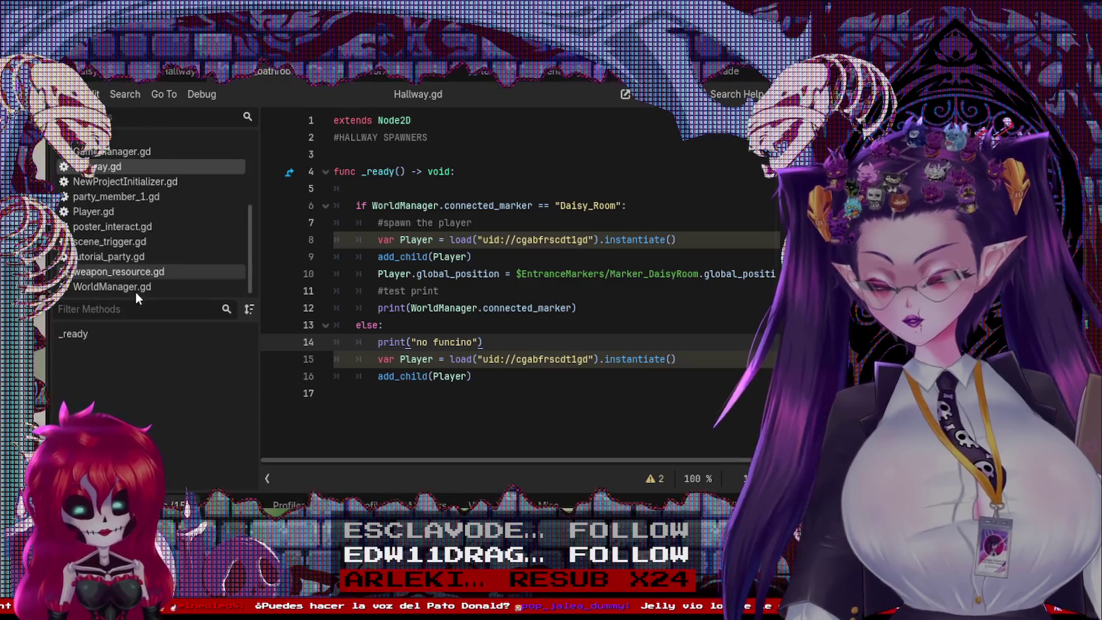
click(134, 286)
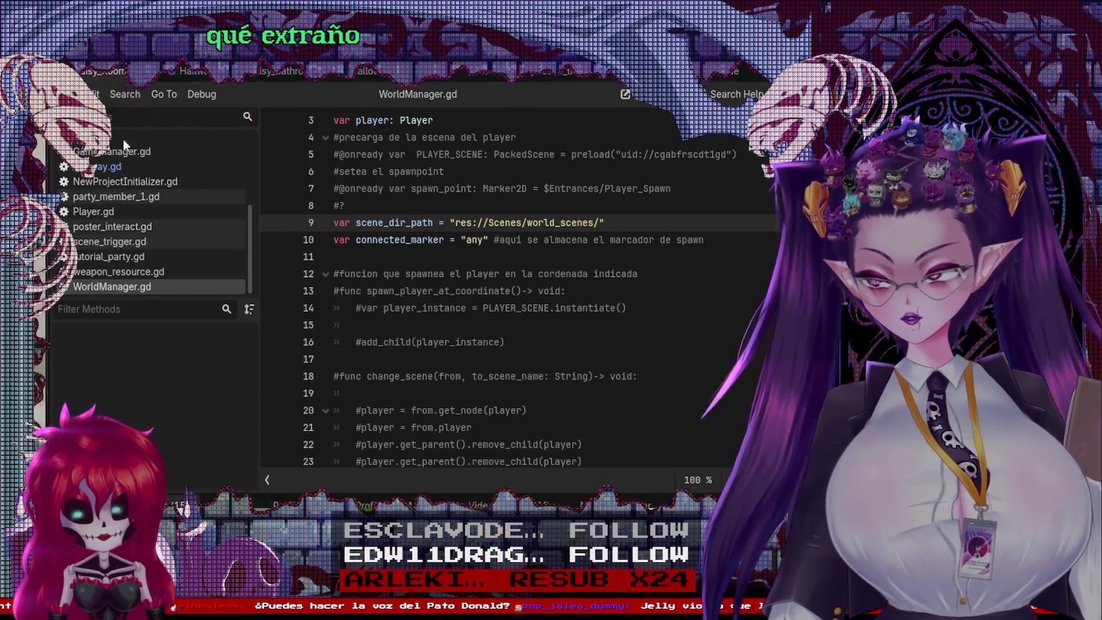
Step: Select the room's bottom scene trigger in the 2D view, then return to Daisy_Room.gd
key(ctrl+F1)
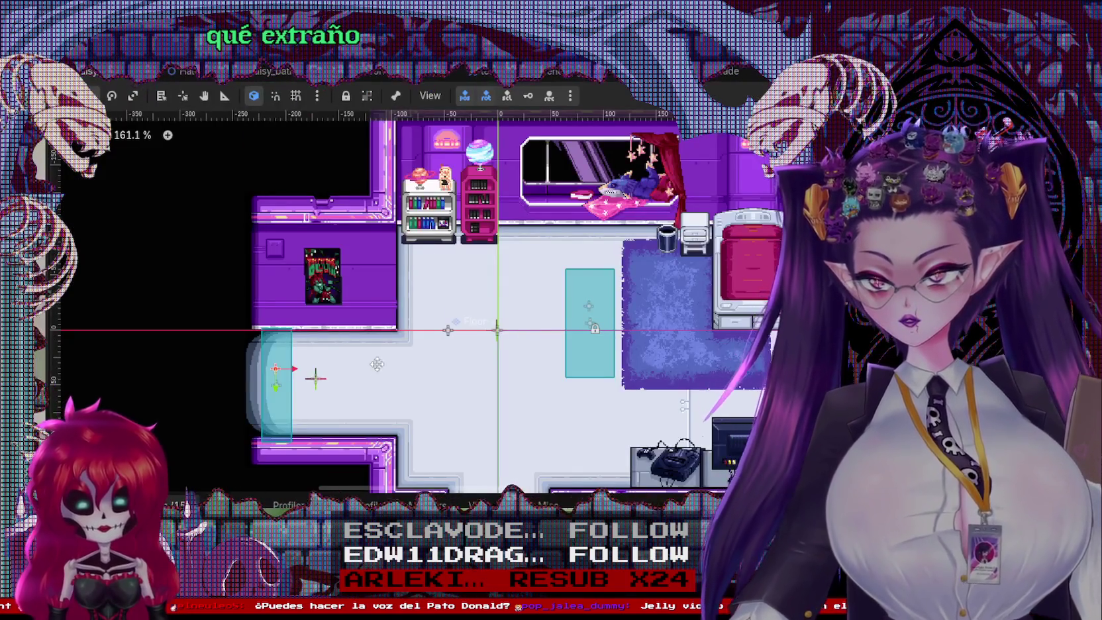
scroll(377, 363, down, 5)
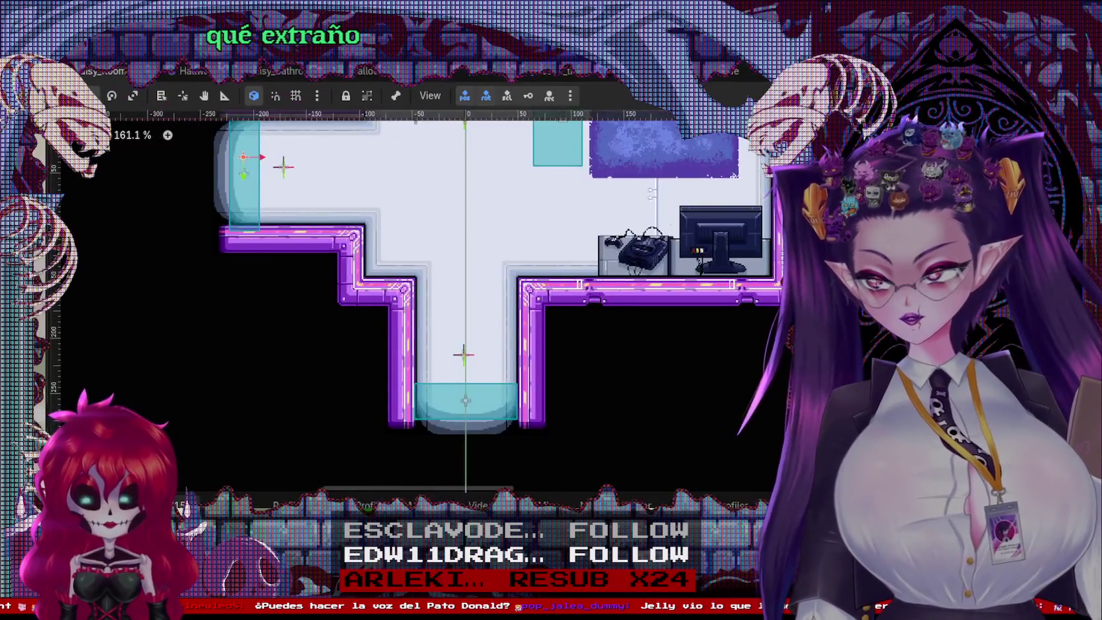
click(106, 306)
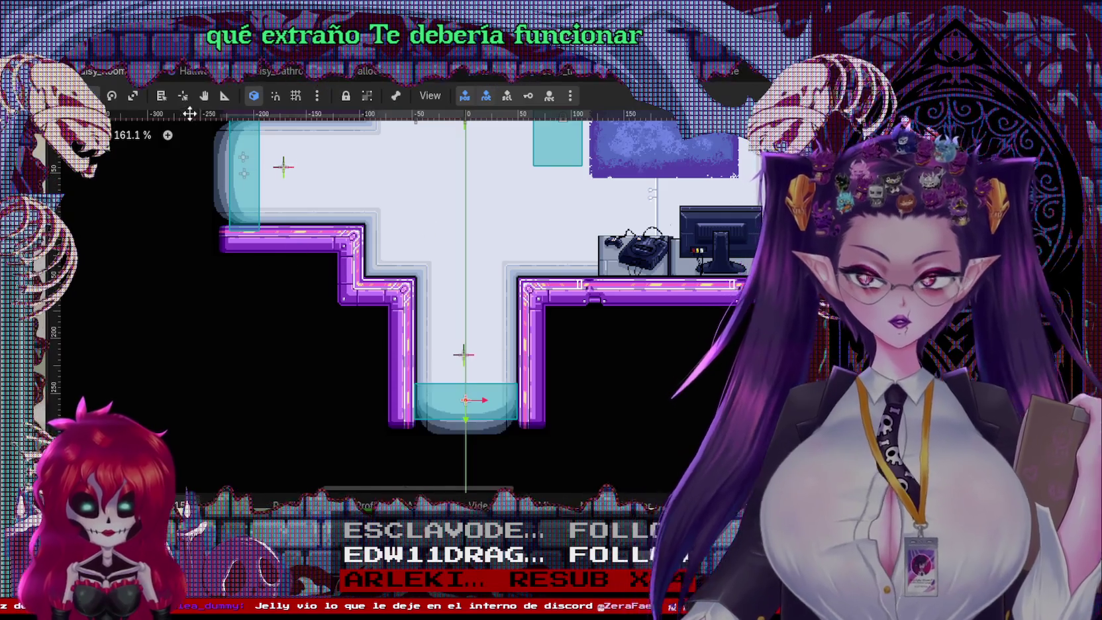
mouse_move(174, 77)
key(ctrl+F3)
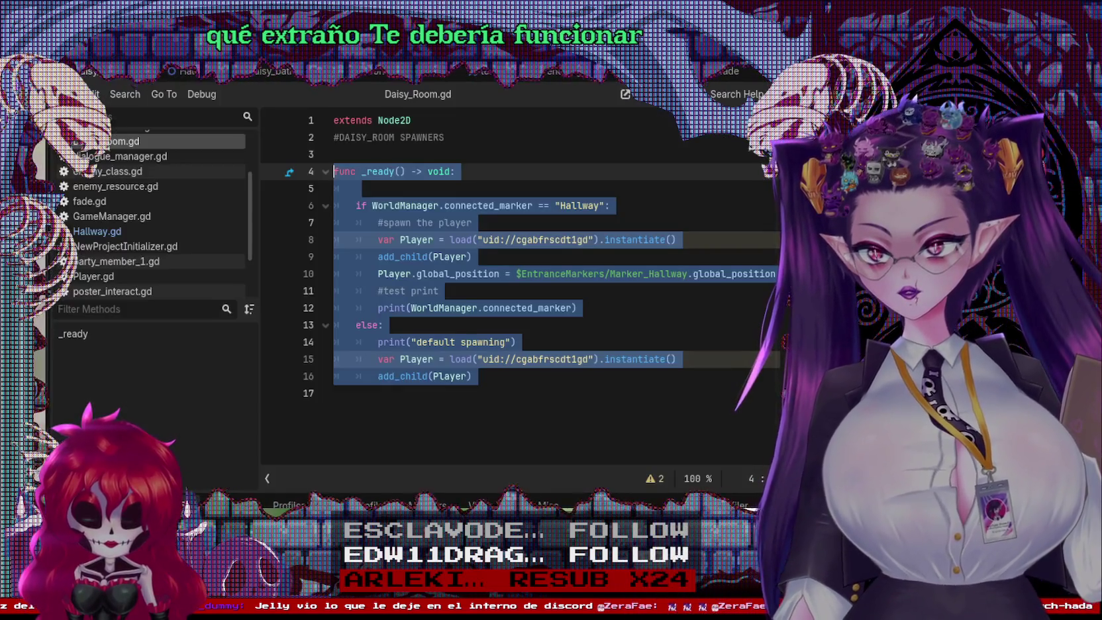
Step: Review Daisy_Room.gd's _ready, else branch and connected_marker check, then switch to an enlarged Hallway.gd
click(623, 442)
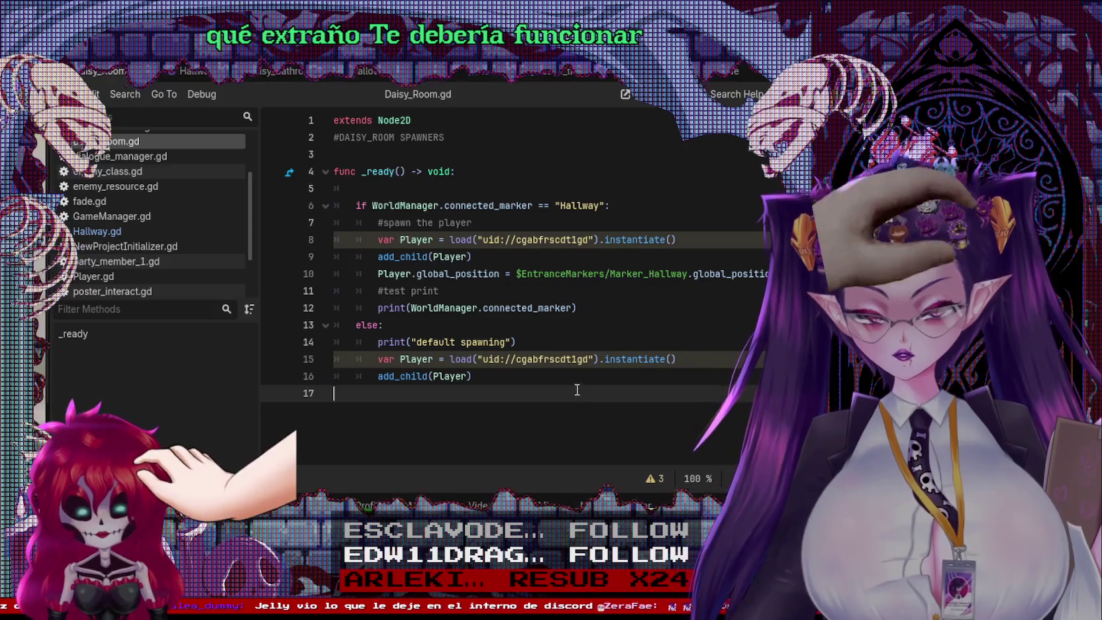
click(560, 359)
click(547, 292)
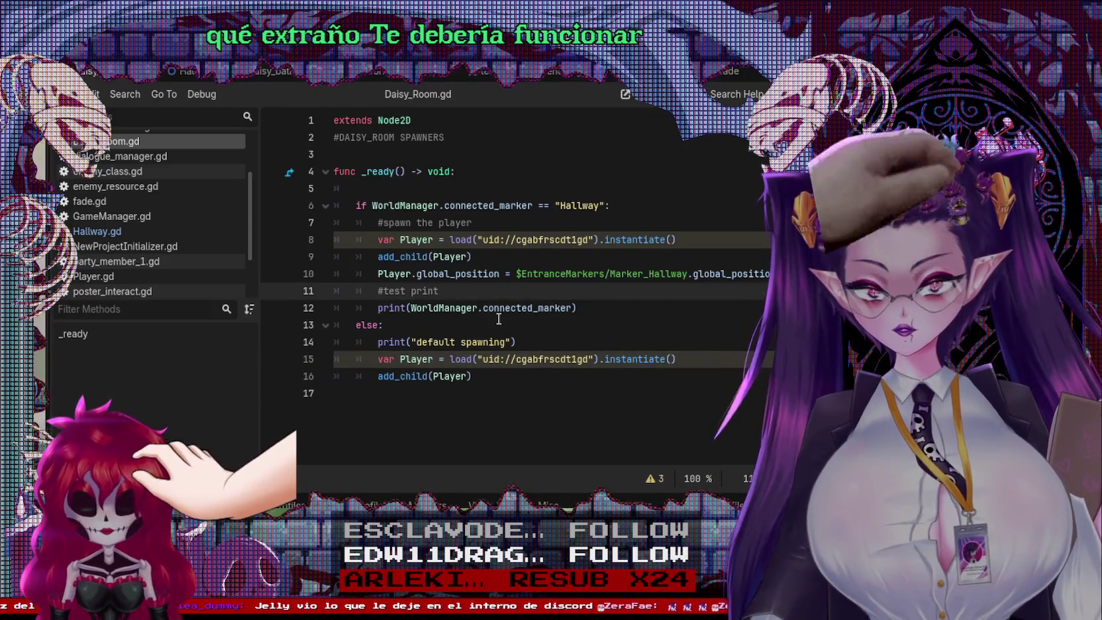
click(499, 319)
click(639, 198)
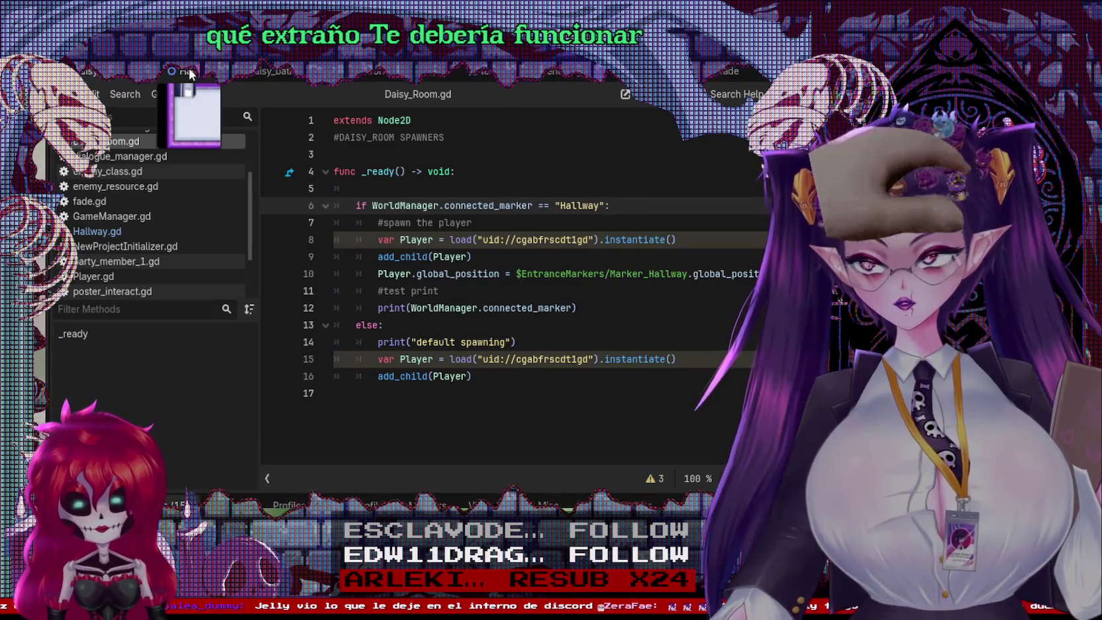
click(177, 71)
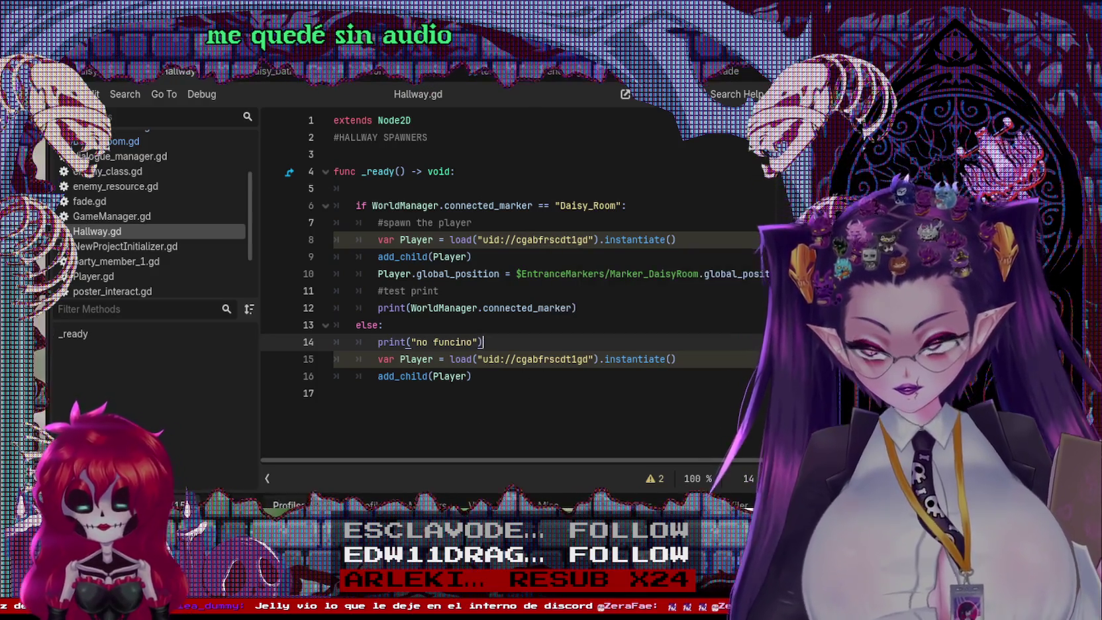
drag(752, 490, 753, 510)
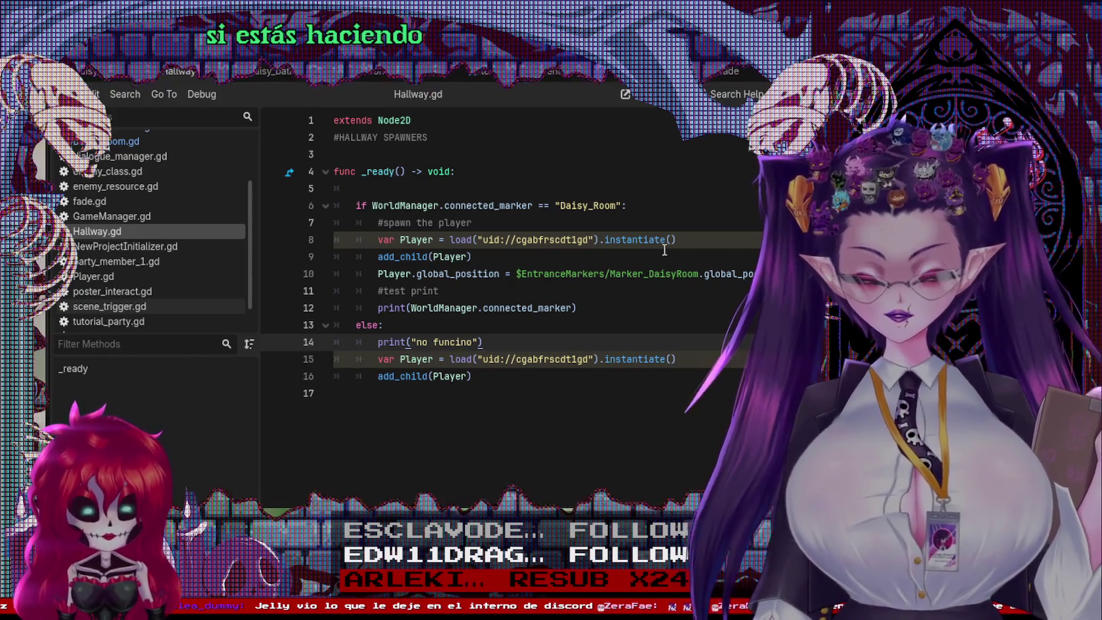
Step: Replace line 10's marker path with a dragged-in $EntranceMarkers/Marker_DaisyRoom, save, and run the game
click(630, 271)
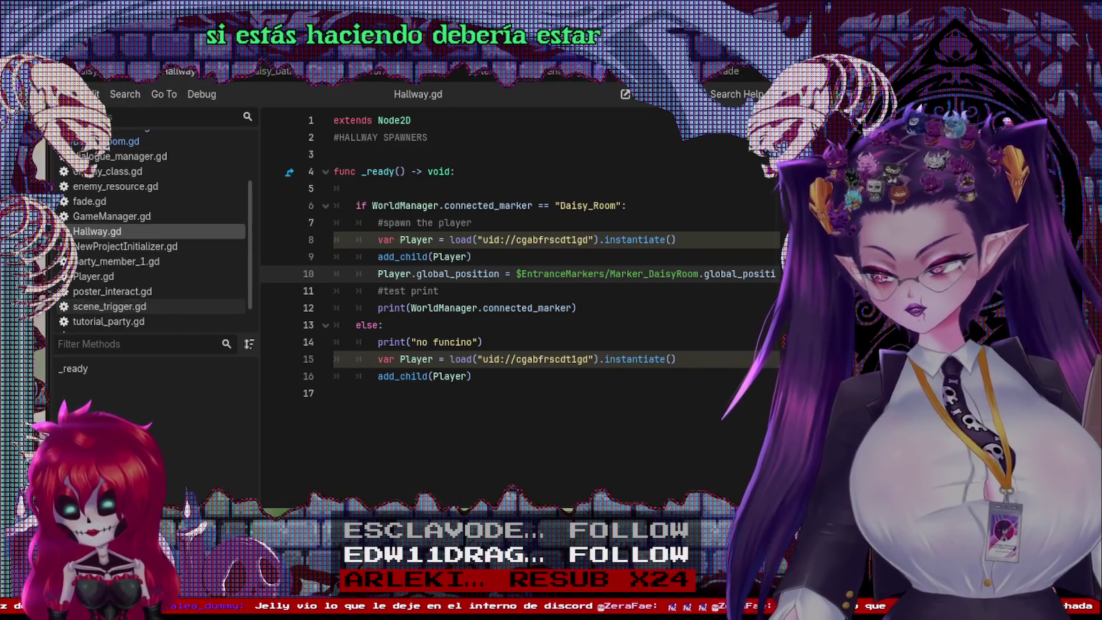
drag(698, 273, 520, 272)
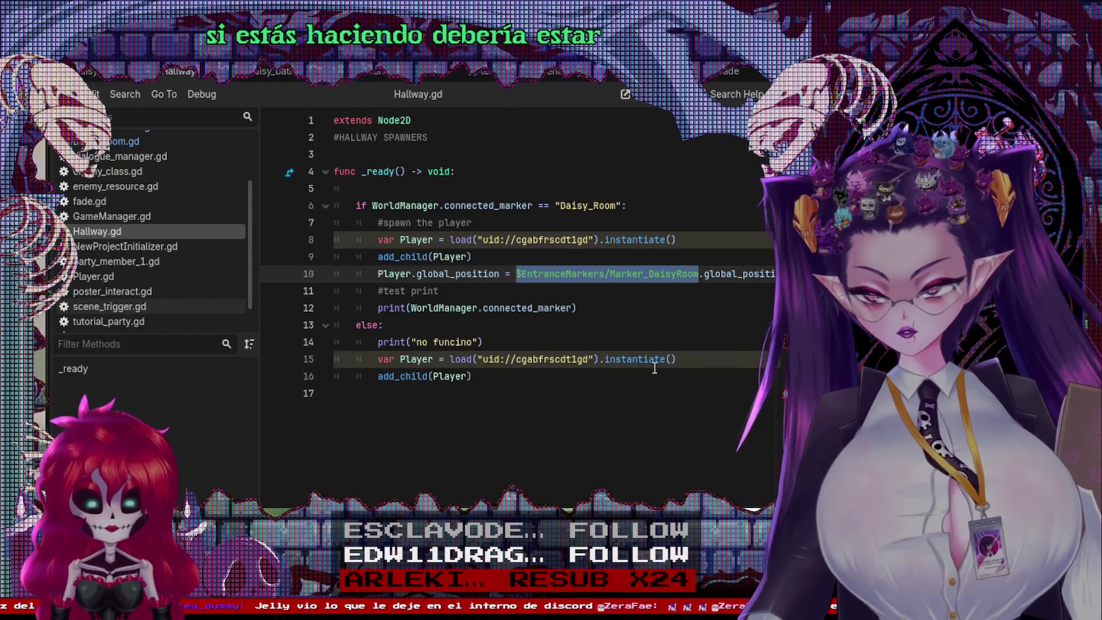
key(BackSpace)
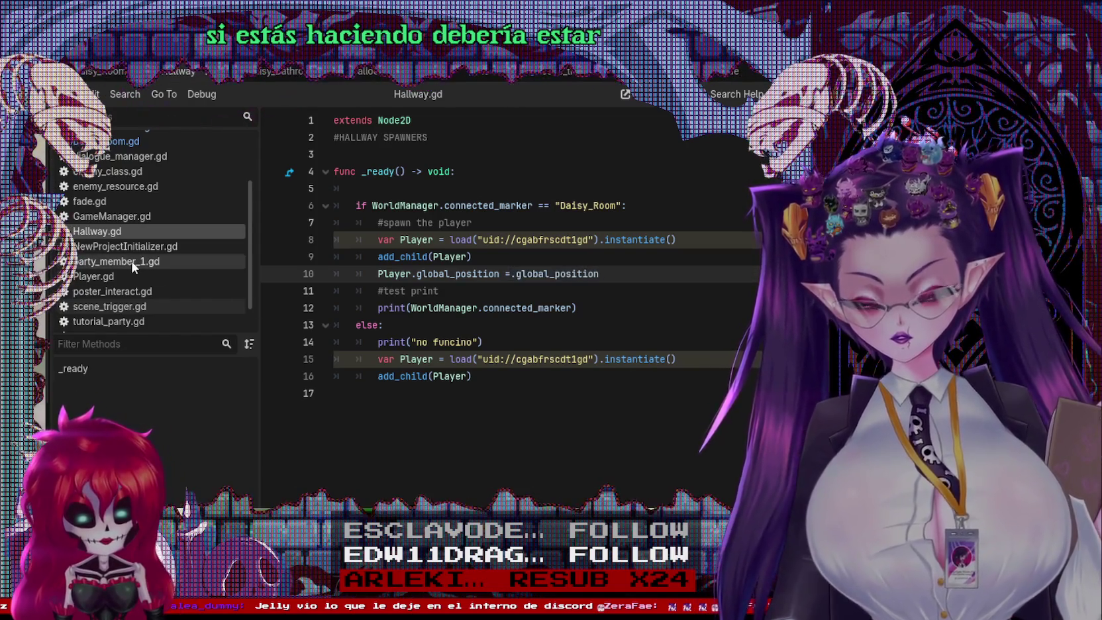
drag(166, 265, 512, 271)
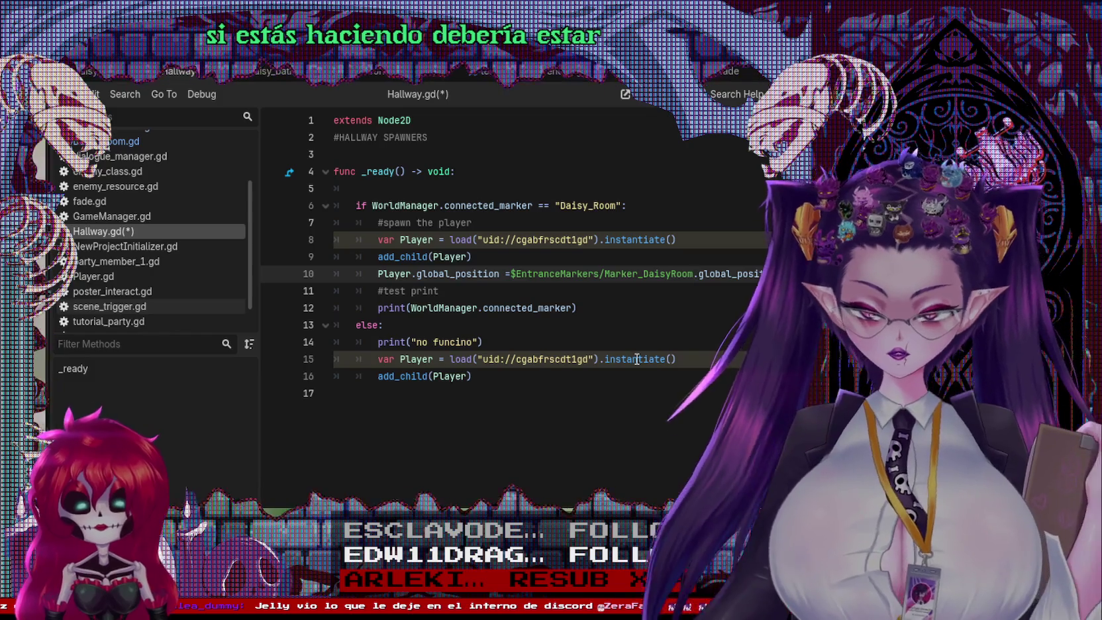
key(ctrl+s)
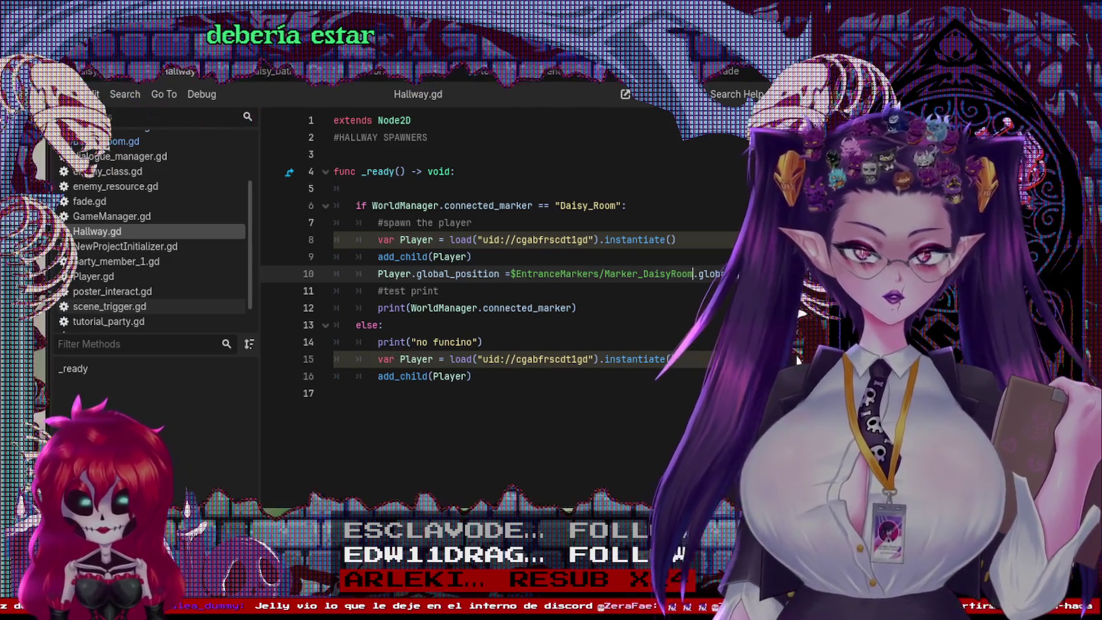
key(F5)
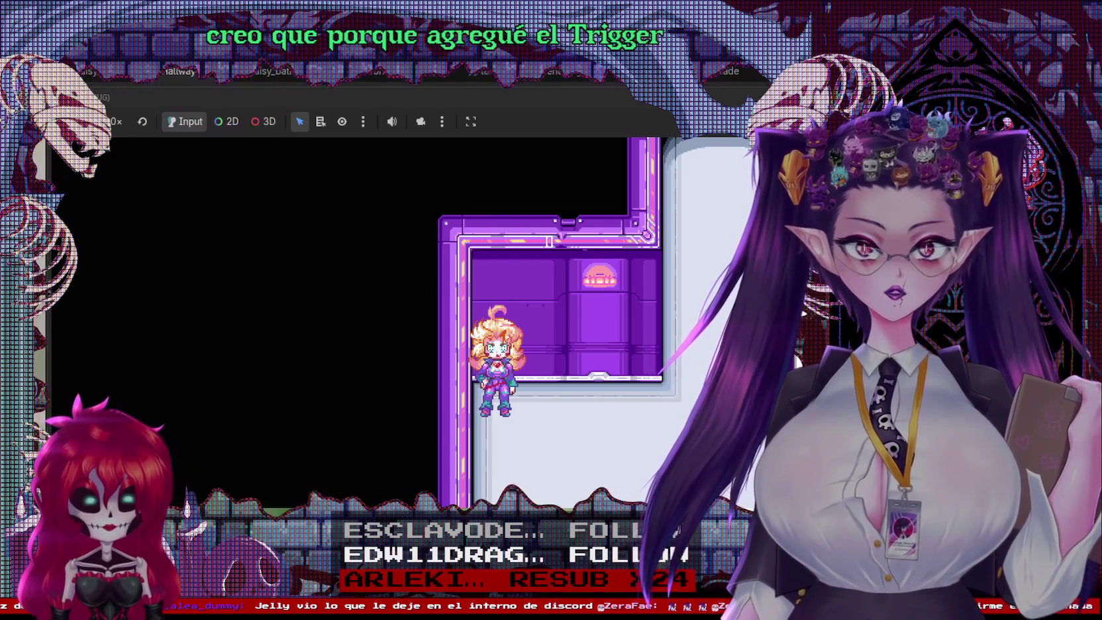
Step: Stop the running game with F8 and return to Hallway.gd
key(F8)
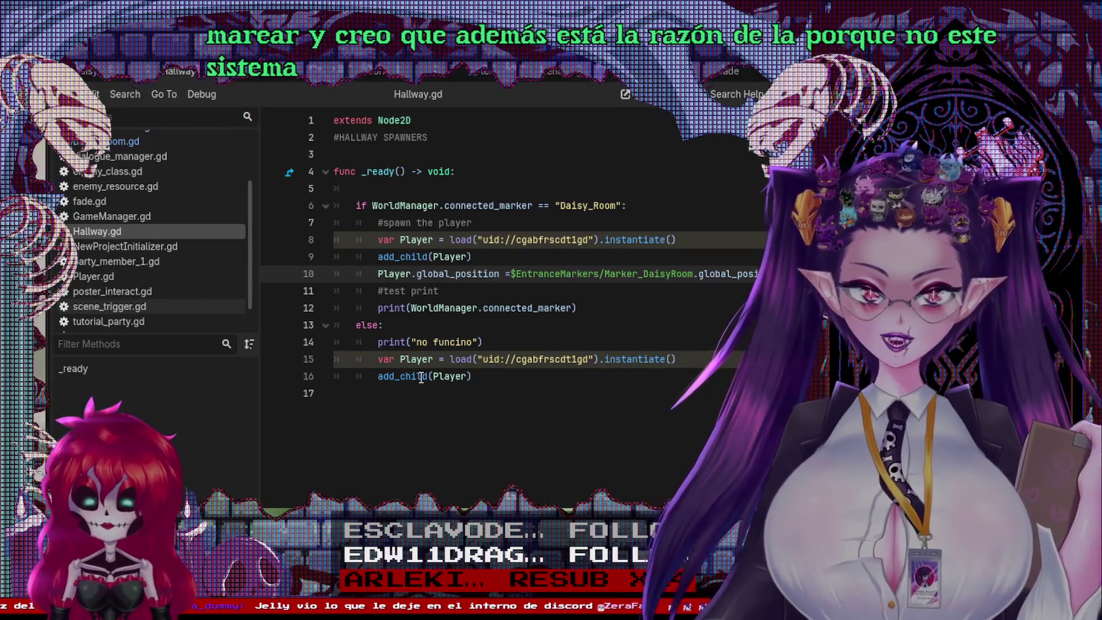
mouse_move(421, 378)
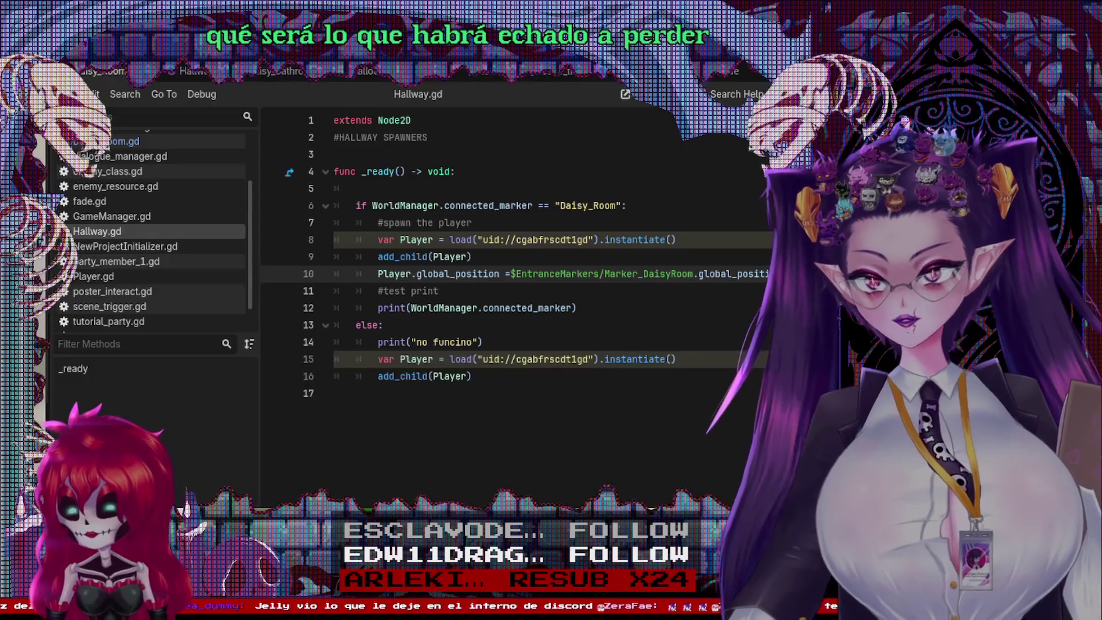
Step: Test-play the transition by walking the player through the doorway, then open scene_trigger.gd
key(F5)
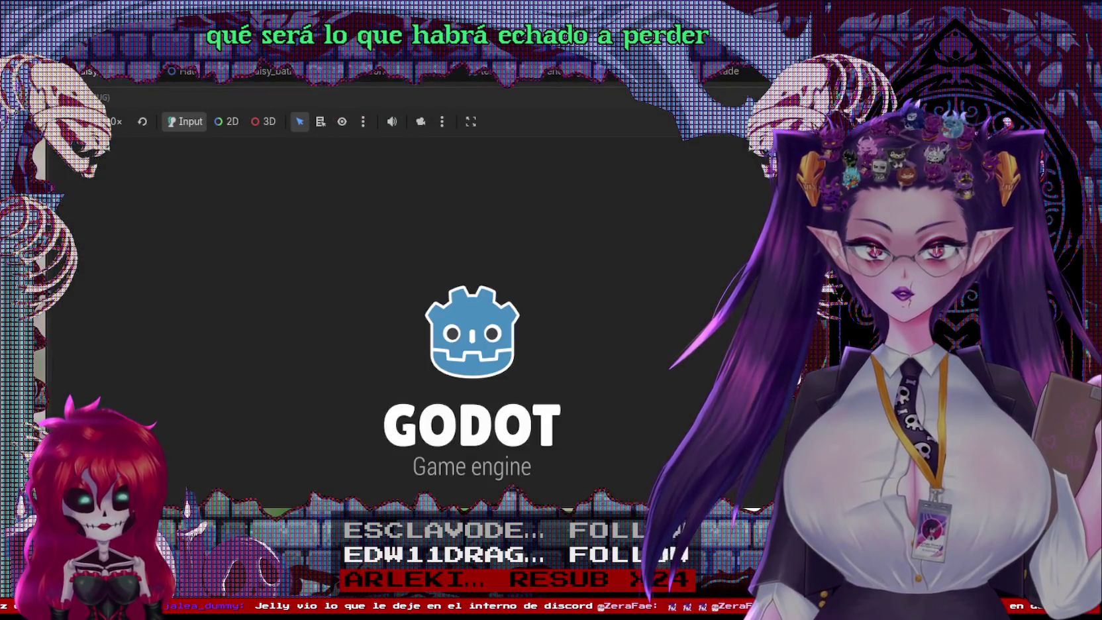
key(Left)
key(Down)
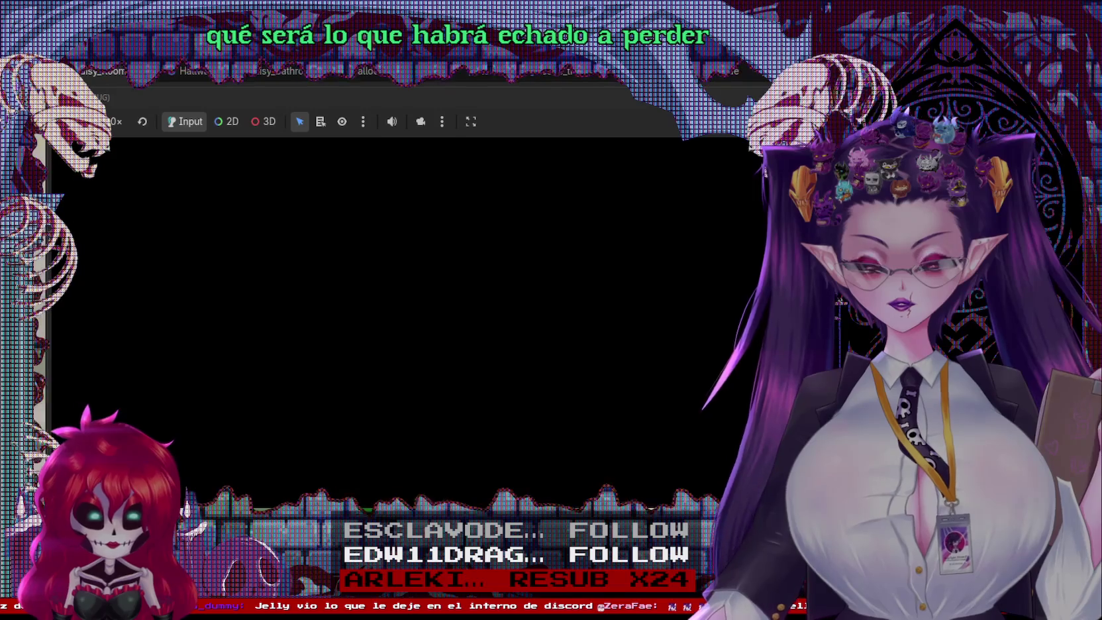
key(Right)
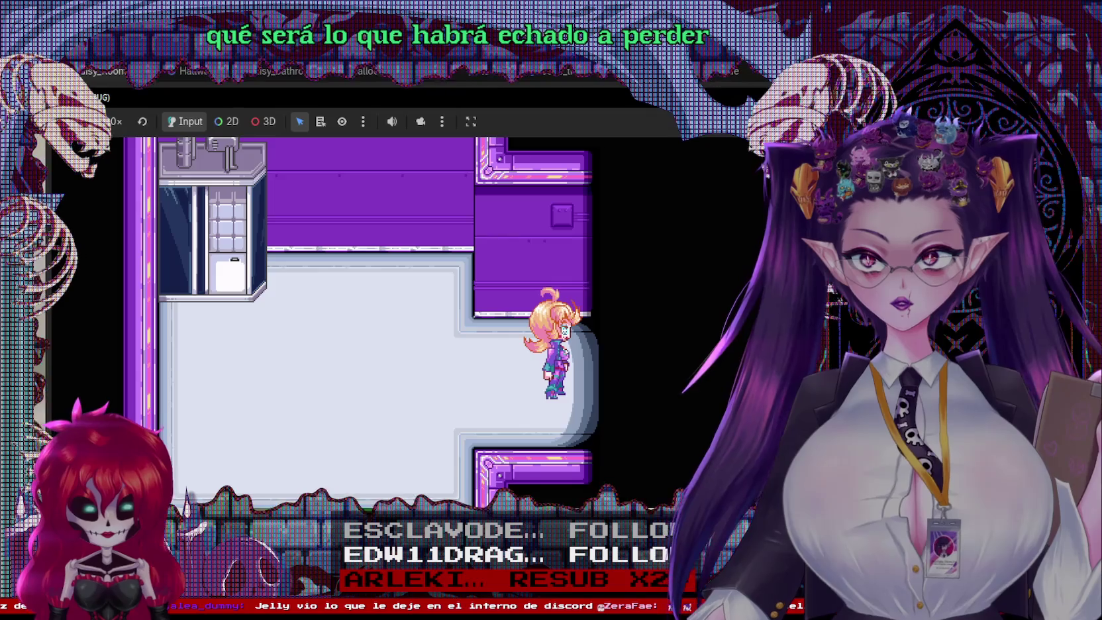
key(F5)
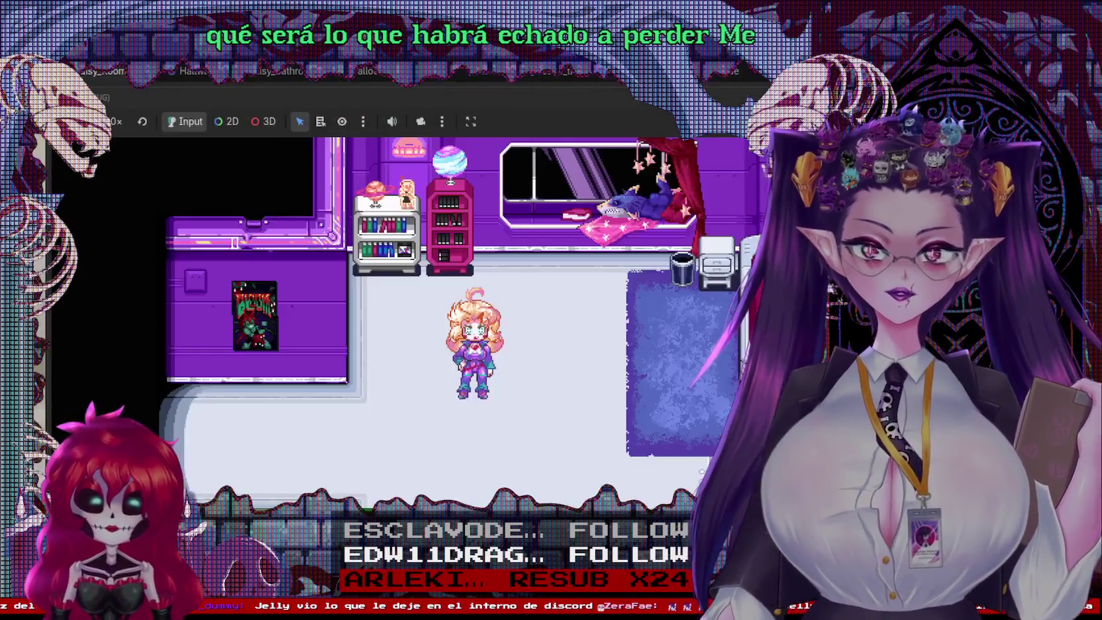
key(Right)
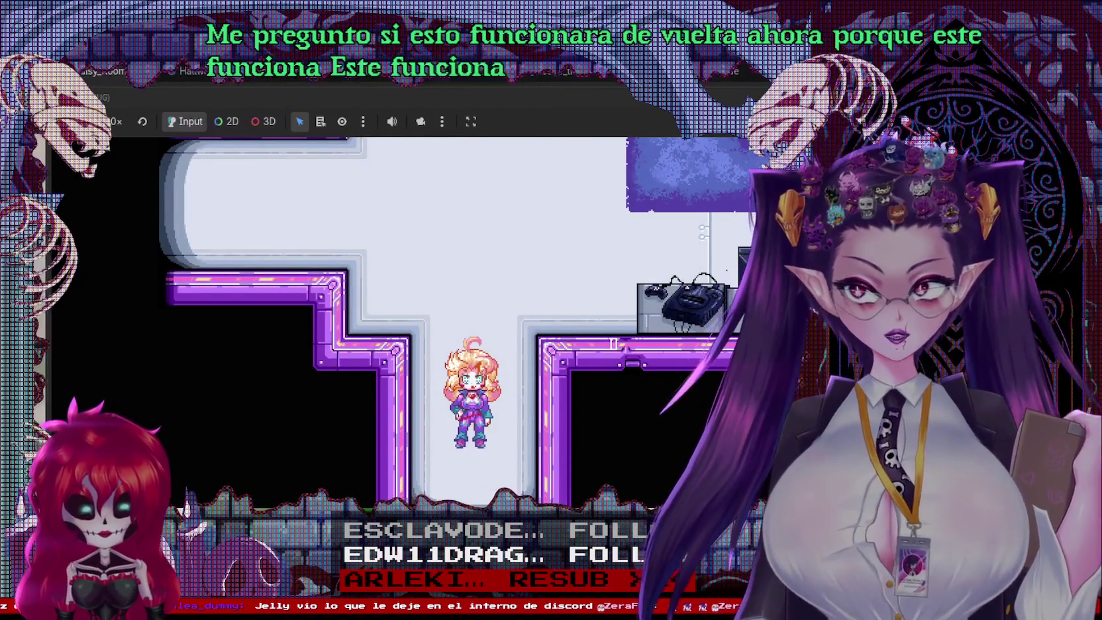
key(F8)
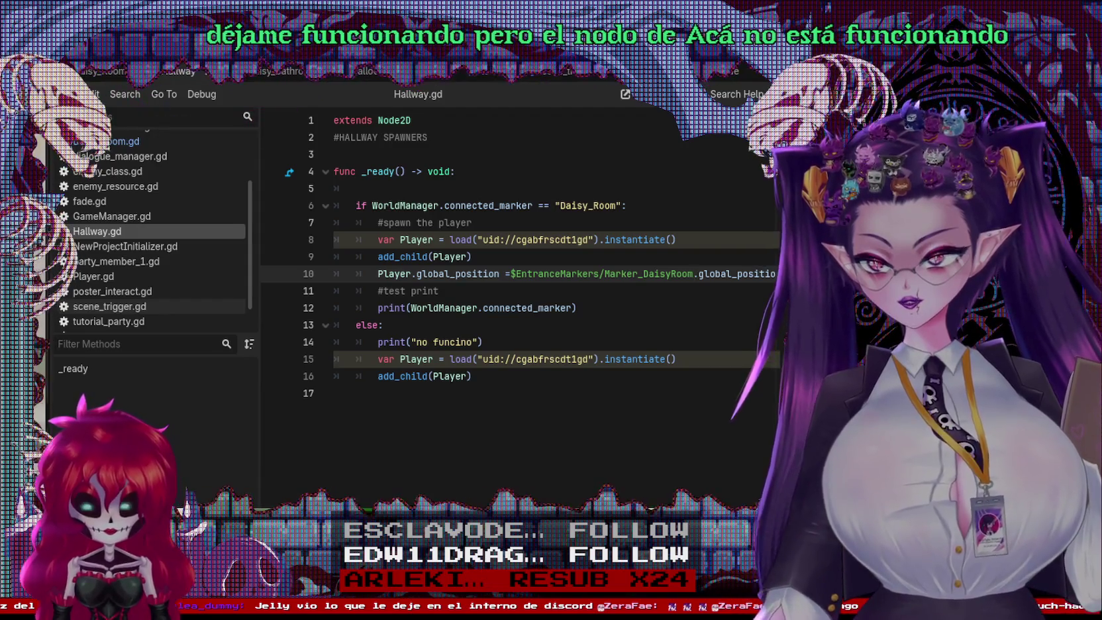
click(109, 306)
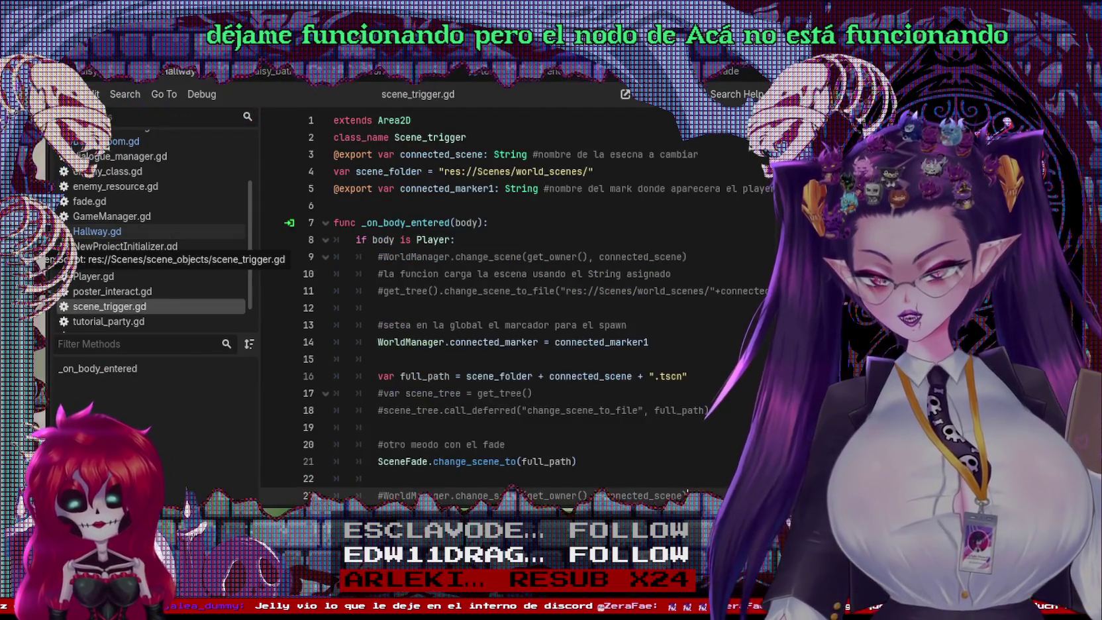
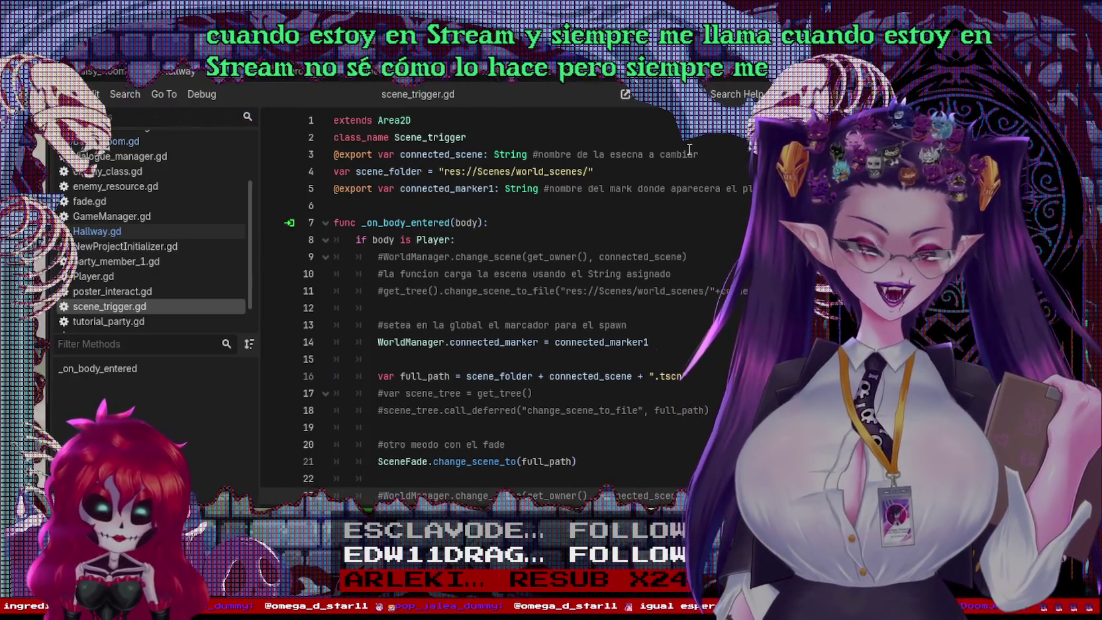
Step: Review scene_trigger.gd's full_path and Player-check lines, then open Hallway.gd
click(668, 410)
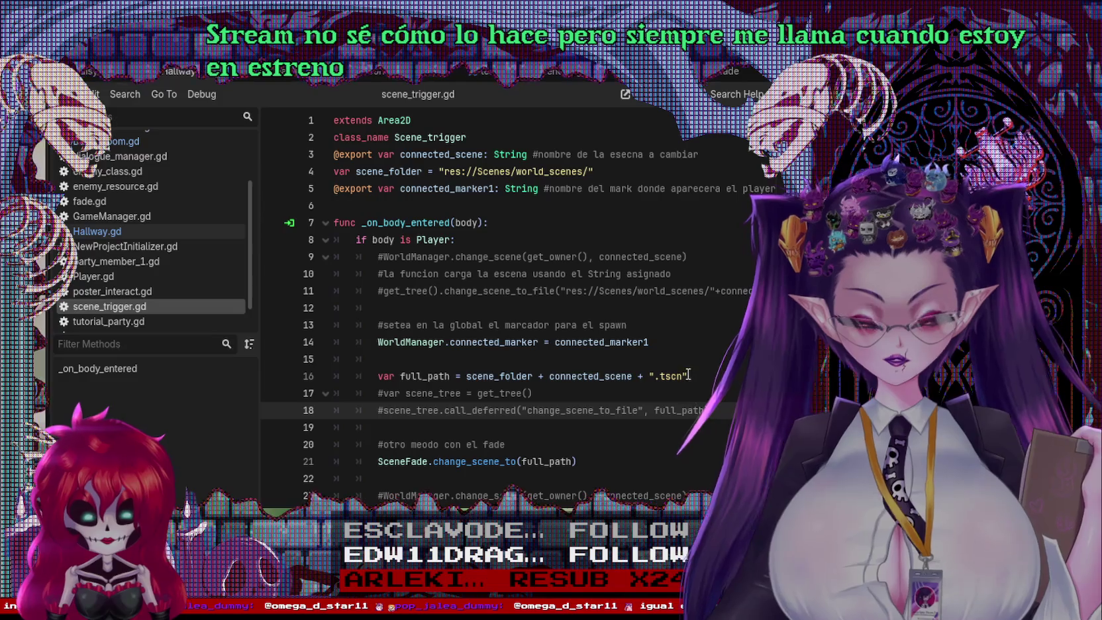
click(669, 374)
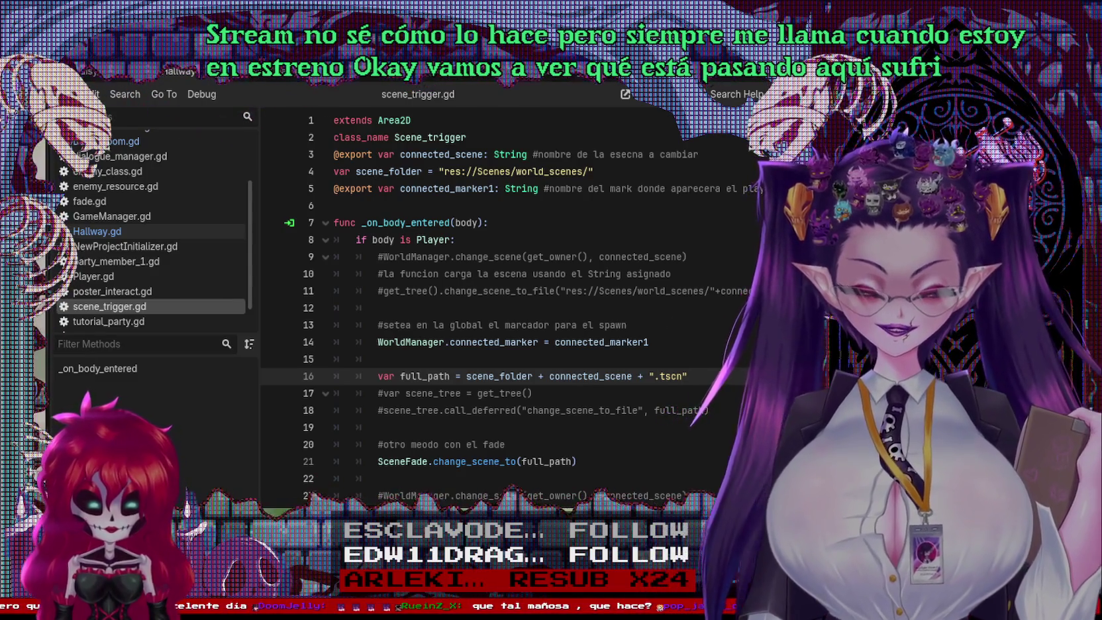
click(533, 207)
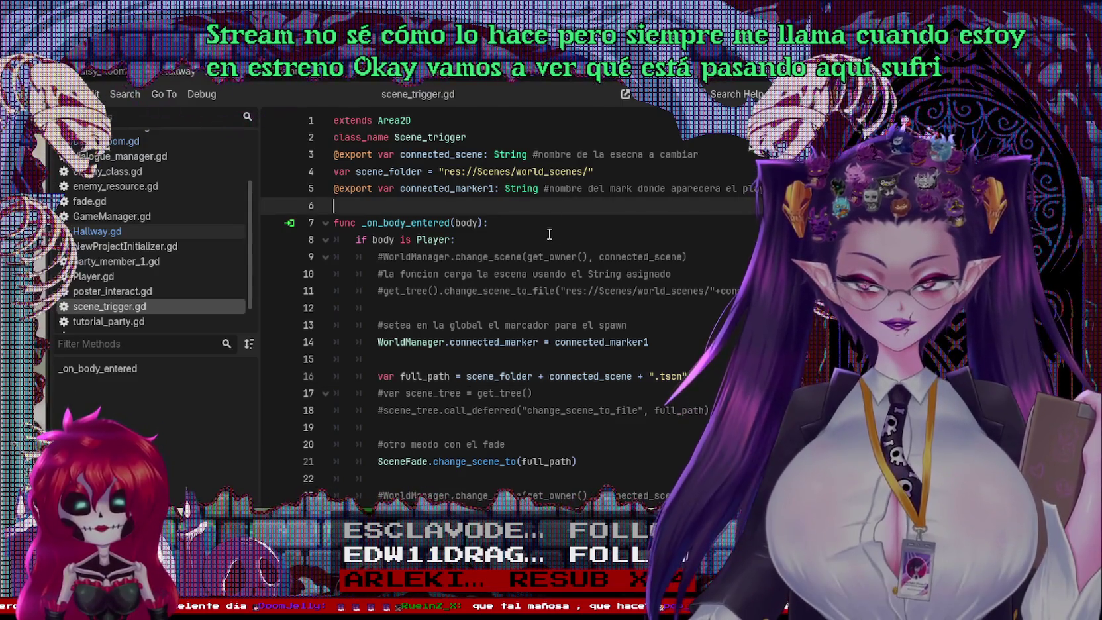
click(535, 236)
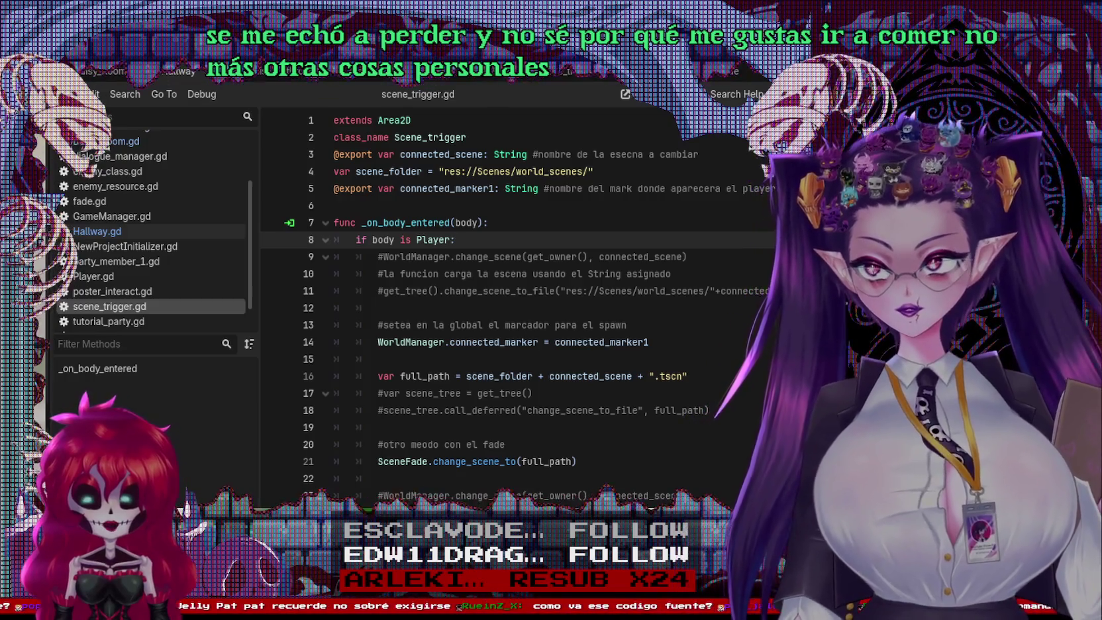
click(97, 231)
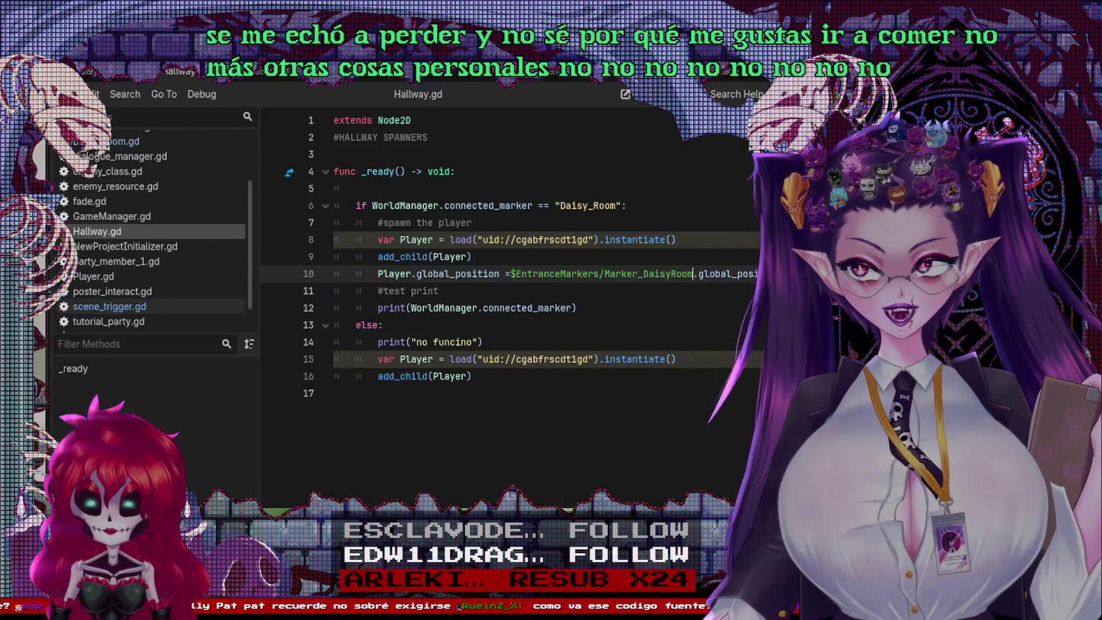
Step: Switch to Daisy_Room.gd and put the caret on its else line
mouse_move(356, 80)
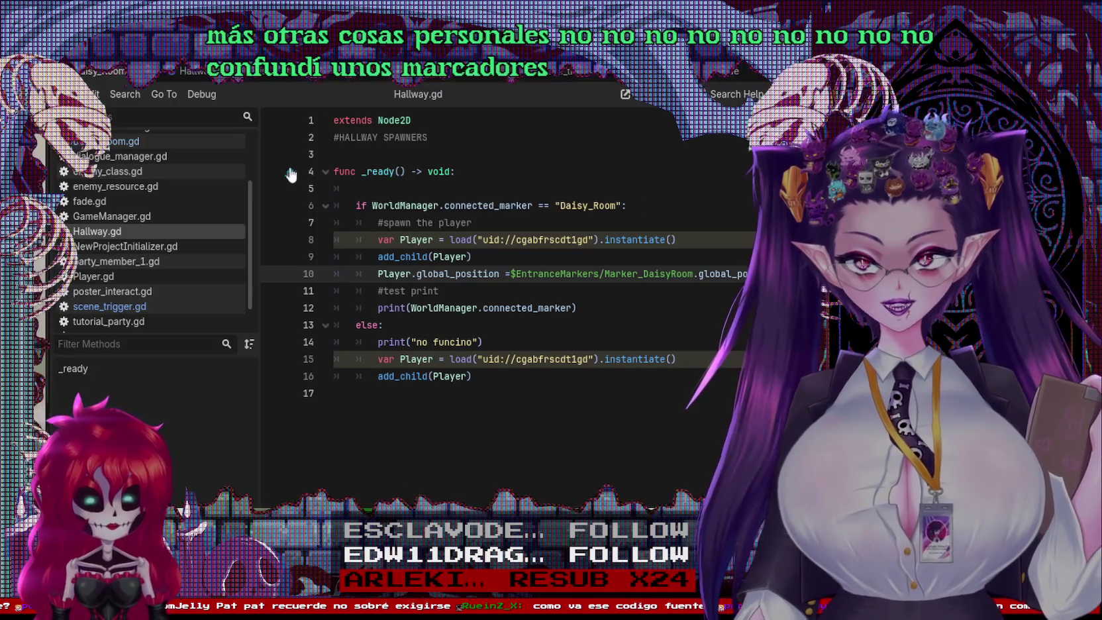
click(631, 263)
key(Down)
key(Down)
key(Down)
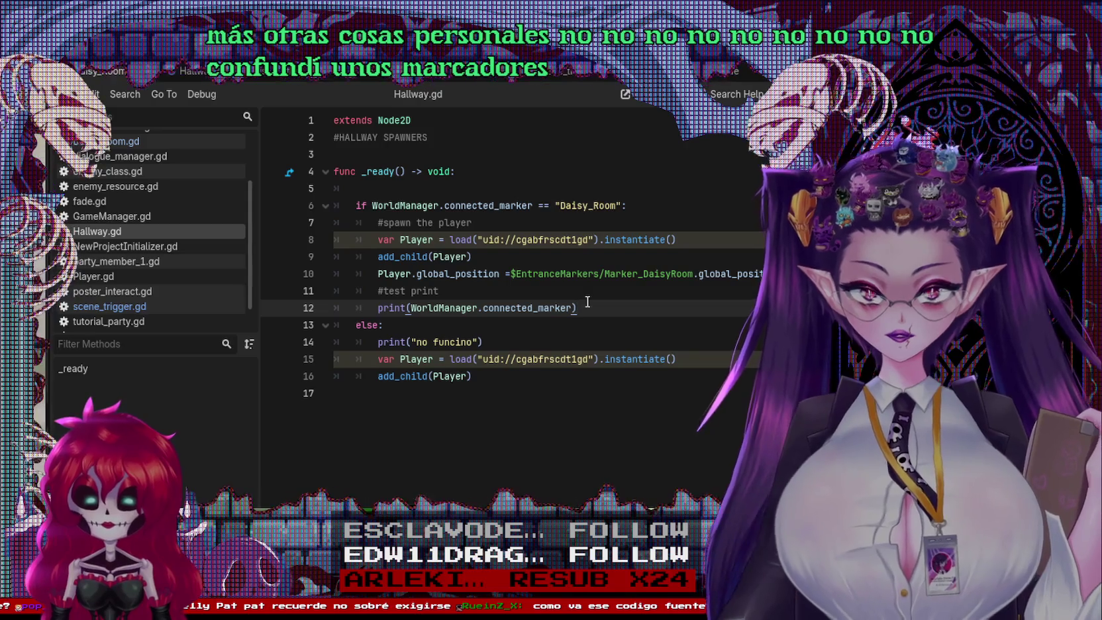
scroll(136, 205, up, 1)
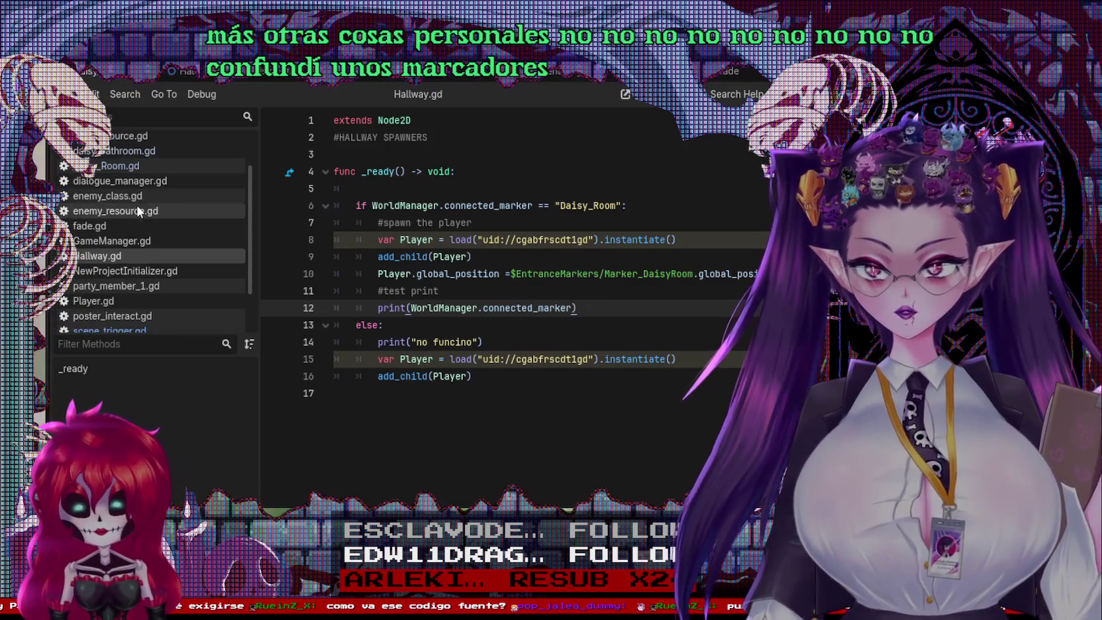
click(132, 163)
click(619, 320)
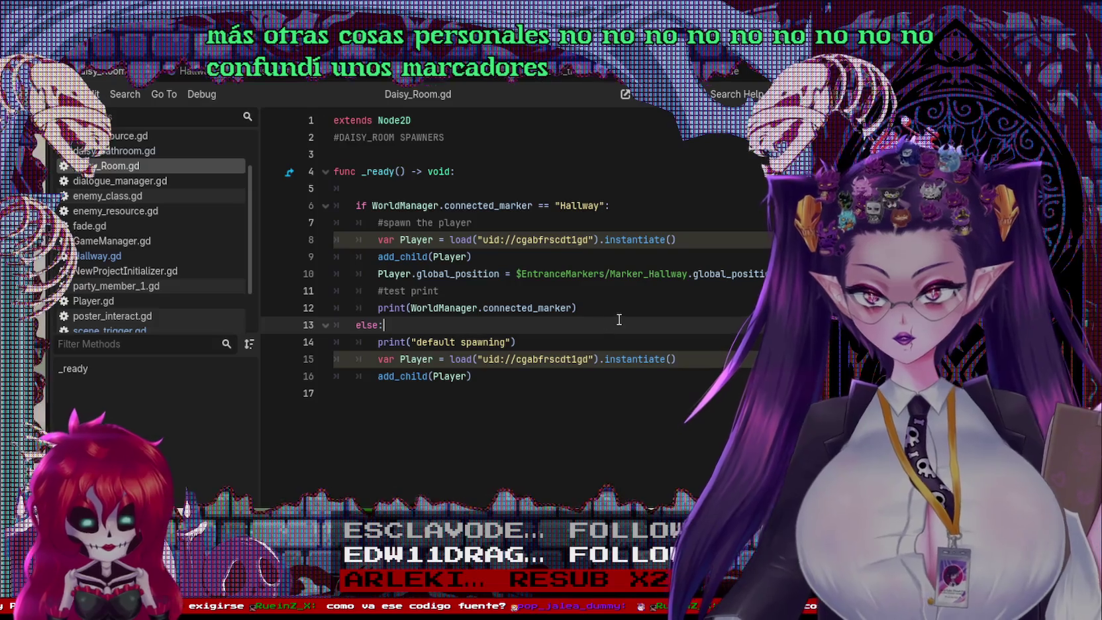
Step: Start a new elif line before else, completing WorldManager from autocomplete
click(605, 315)
key(Return)
key(Return)
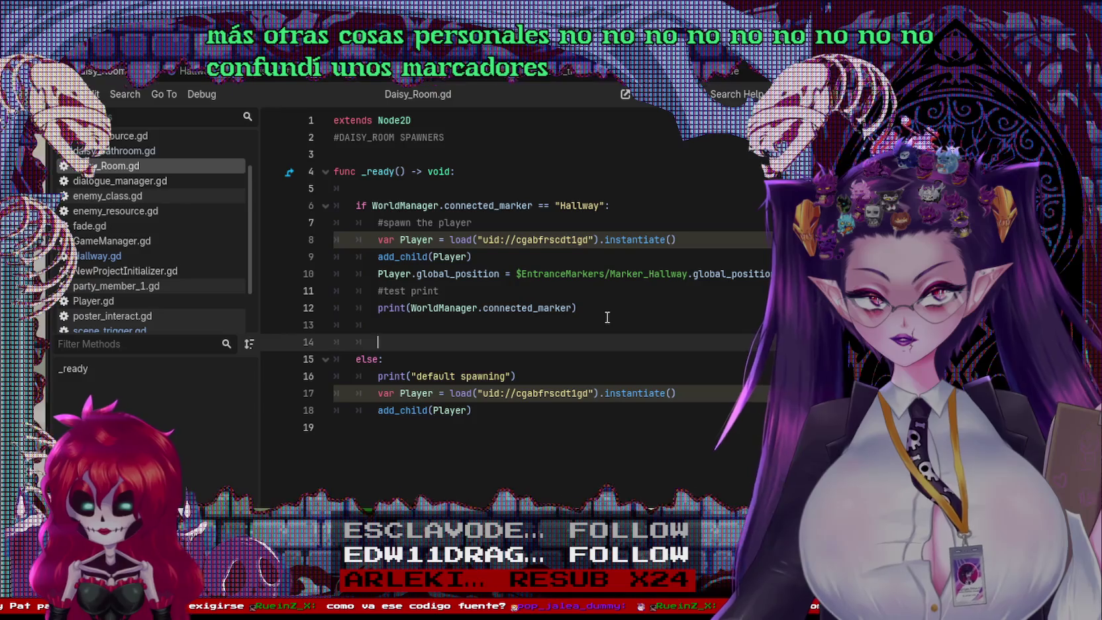
key(BackSpace)
text(f)
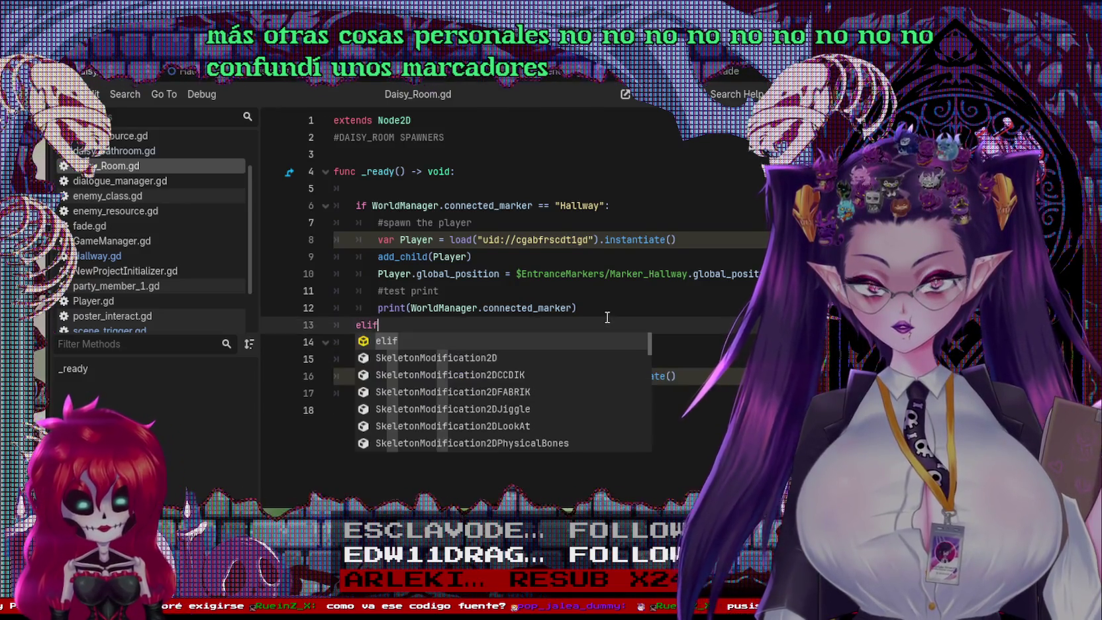
text( World)
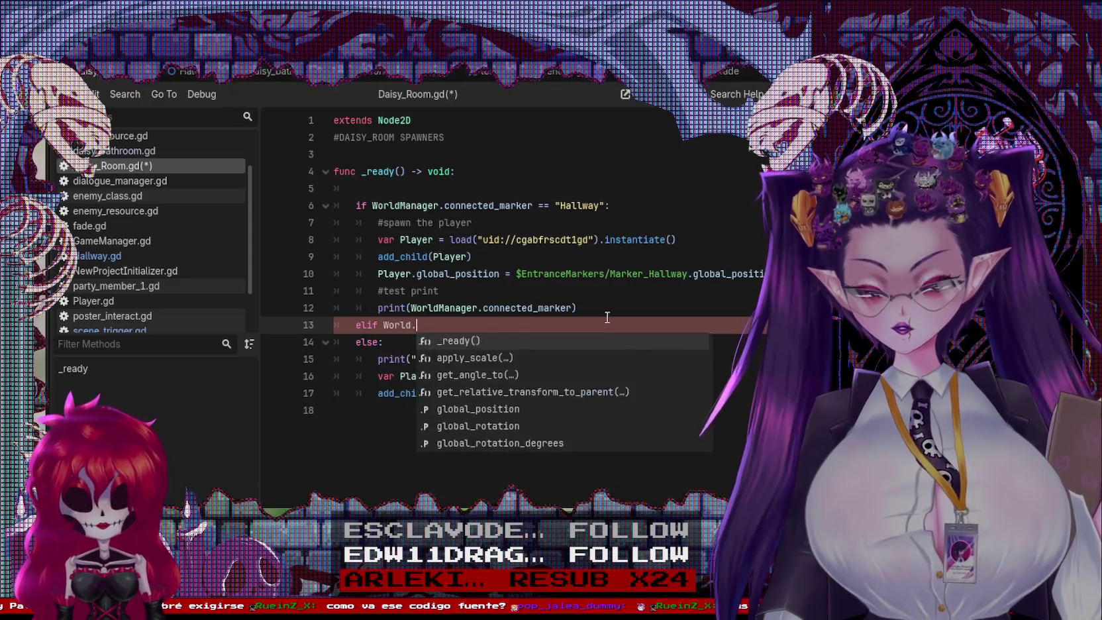
key(Escape)
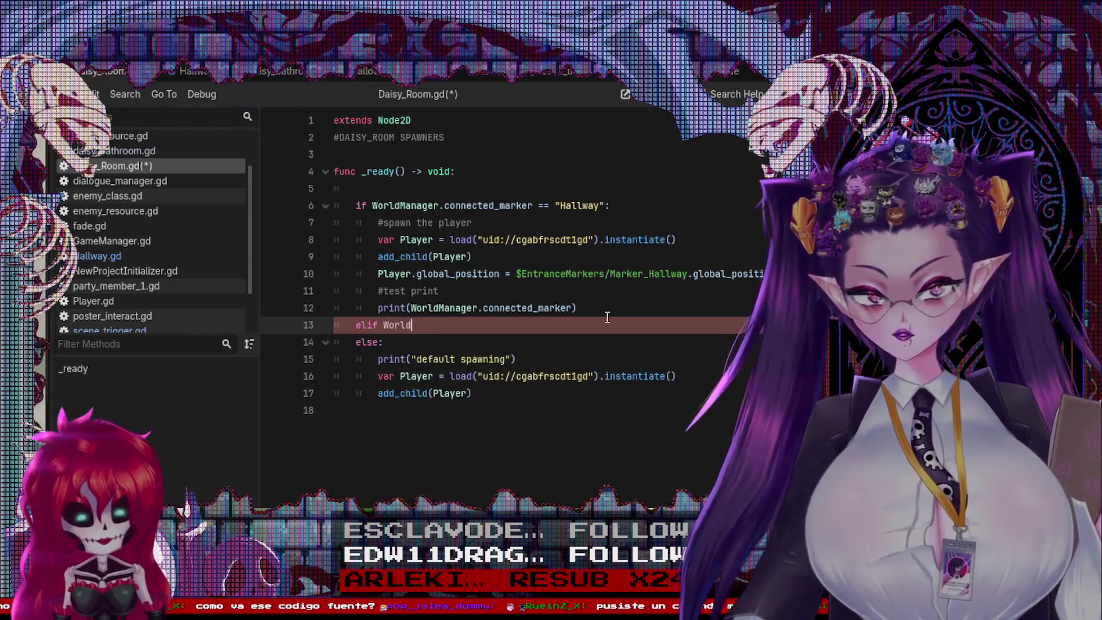
key(ctrl+space)
key(Down)
key(Down)
key(Down)
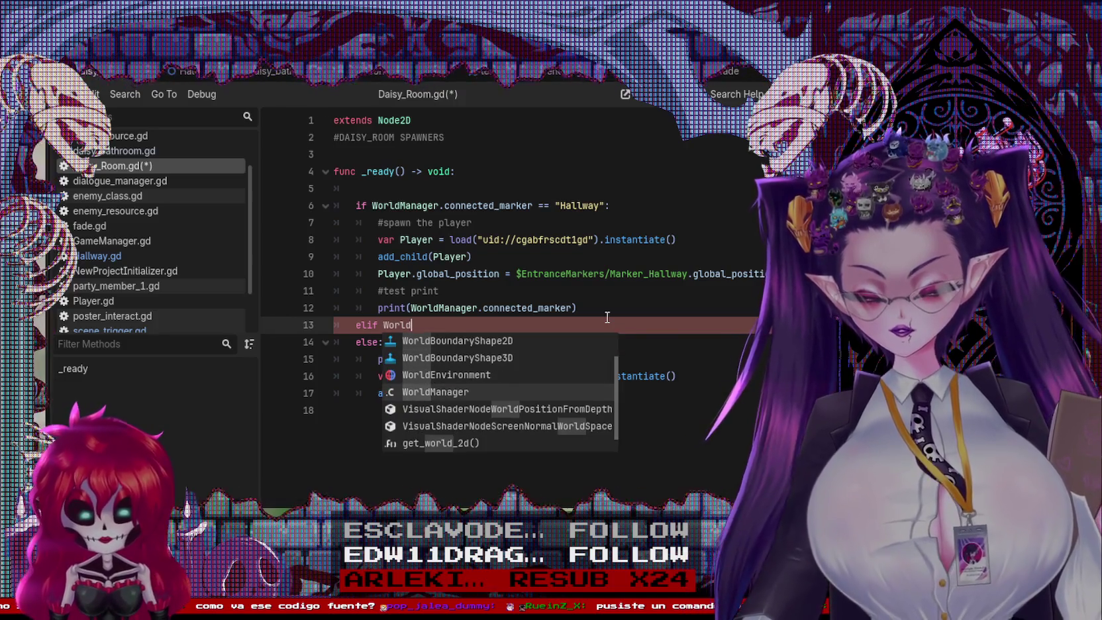
key(Return)
Step: Complete the condition as .connected_marker == "Daisy_bathroom"
text(.conne)
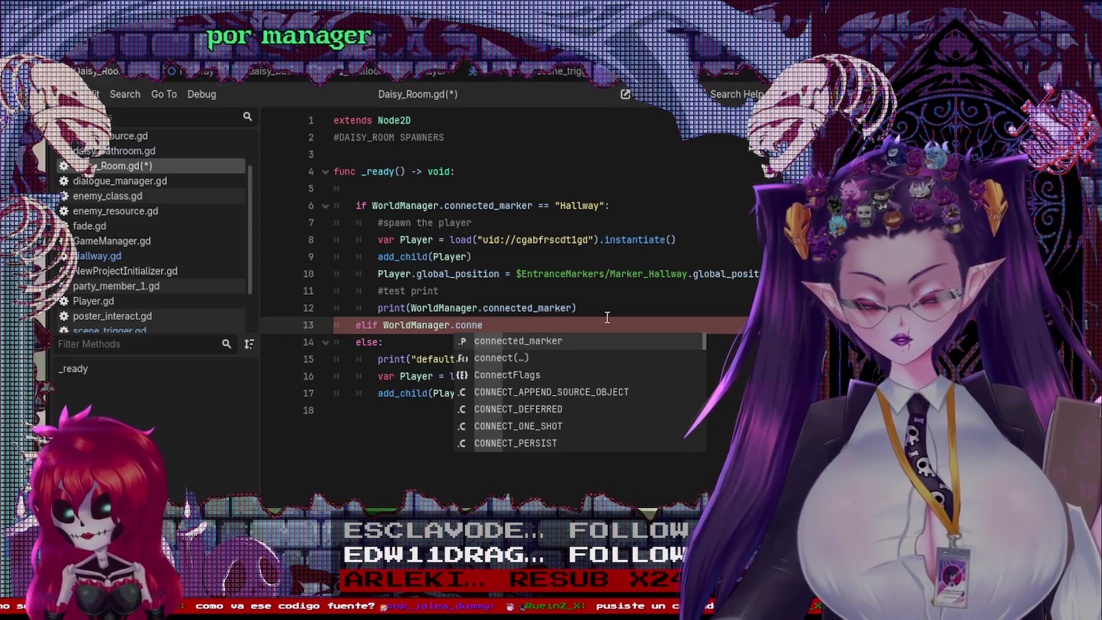
key(Return)
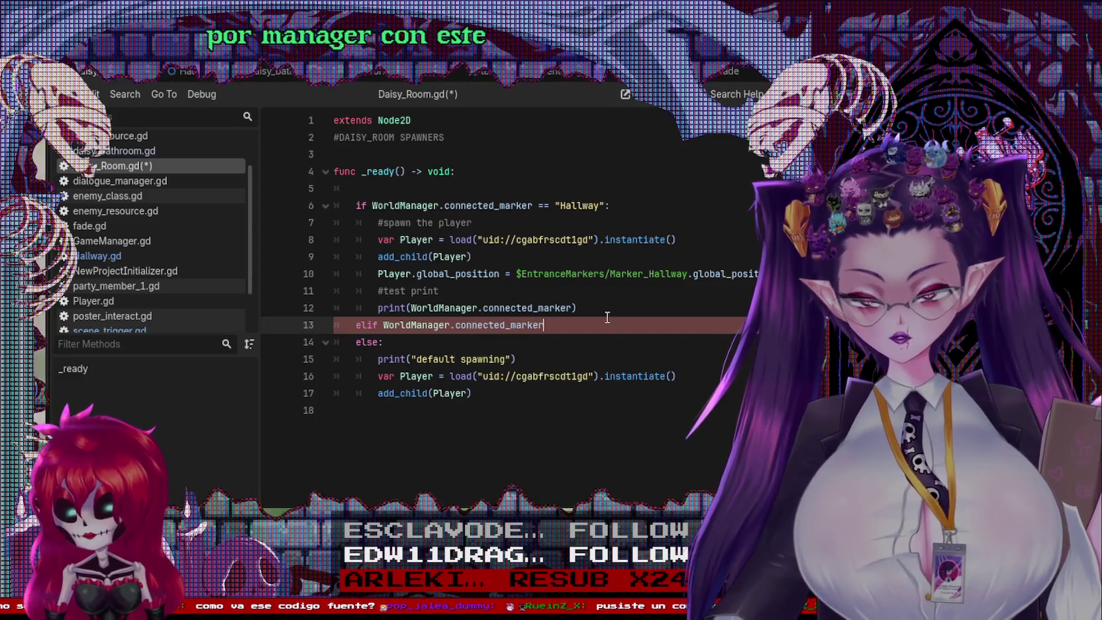
text(== :)
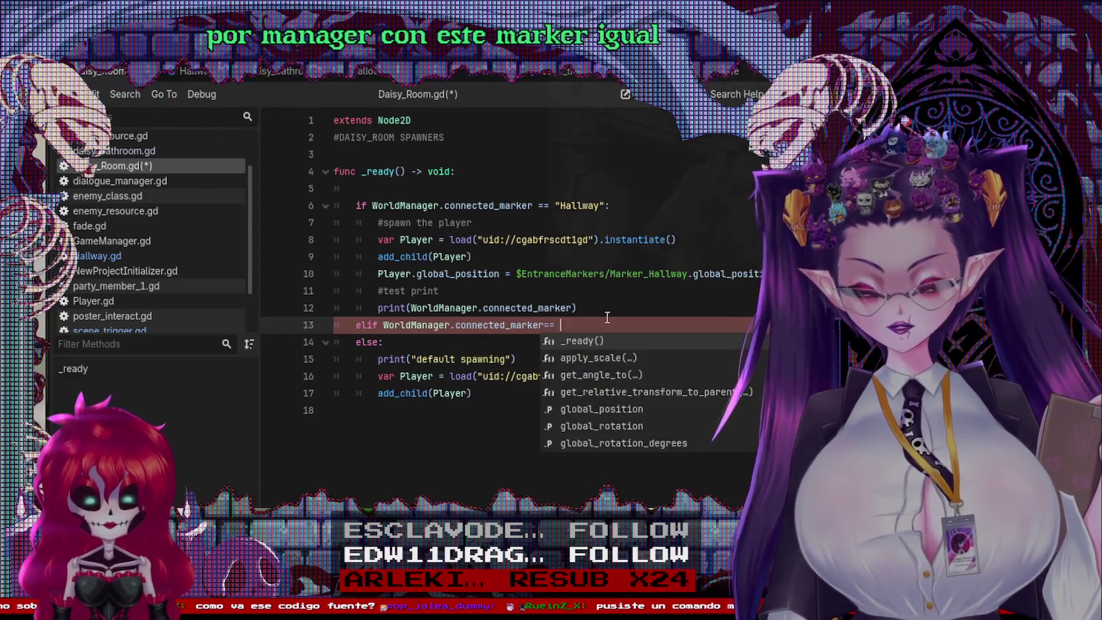
key(BackSpace)
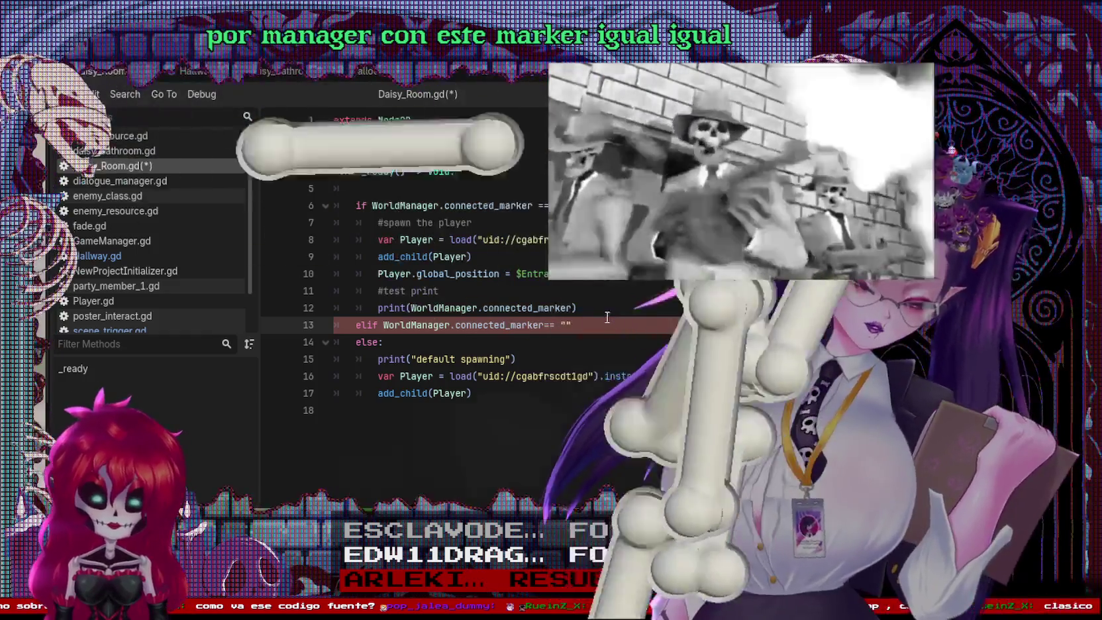
text(")
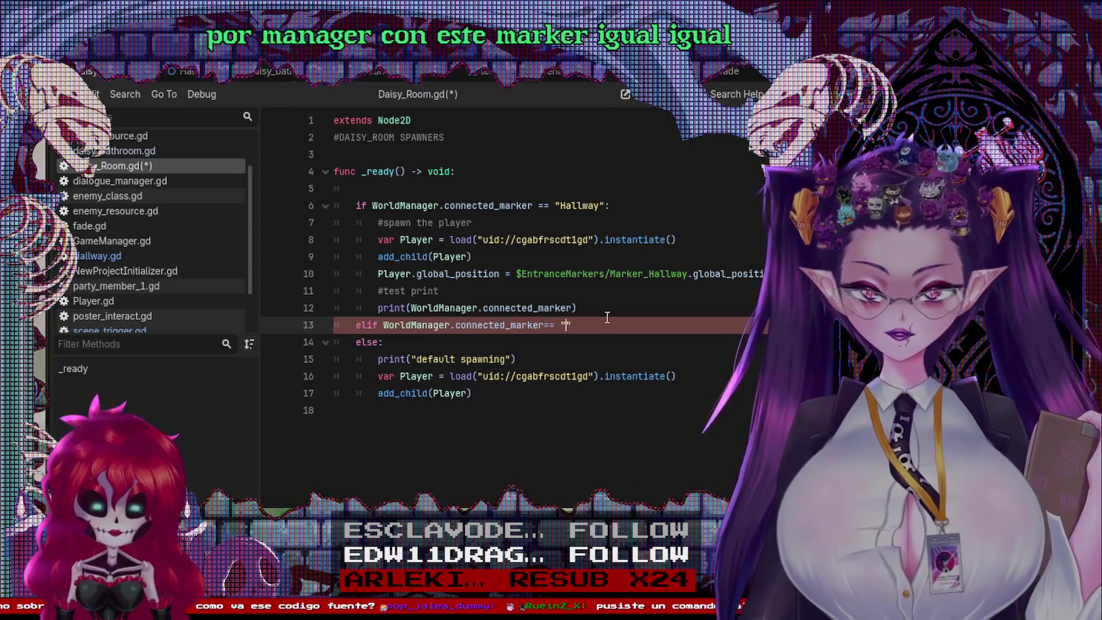
text(Daisy_bathroom)
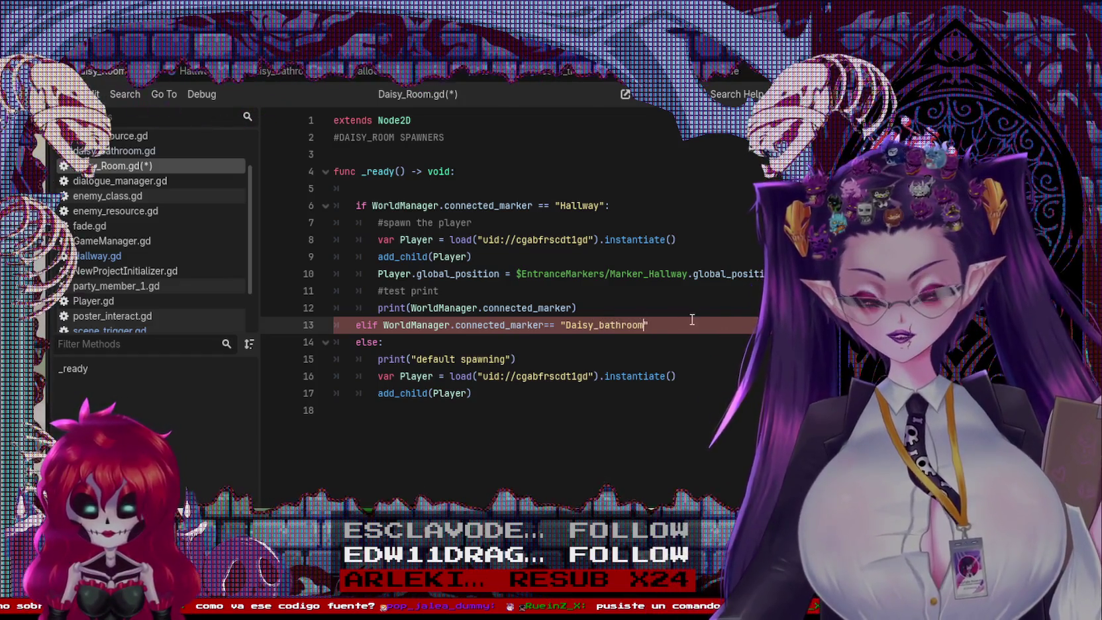
drag(644, 325, 561, 325)
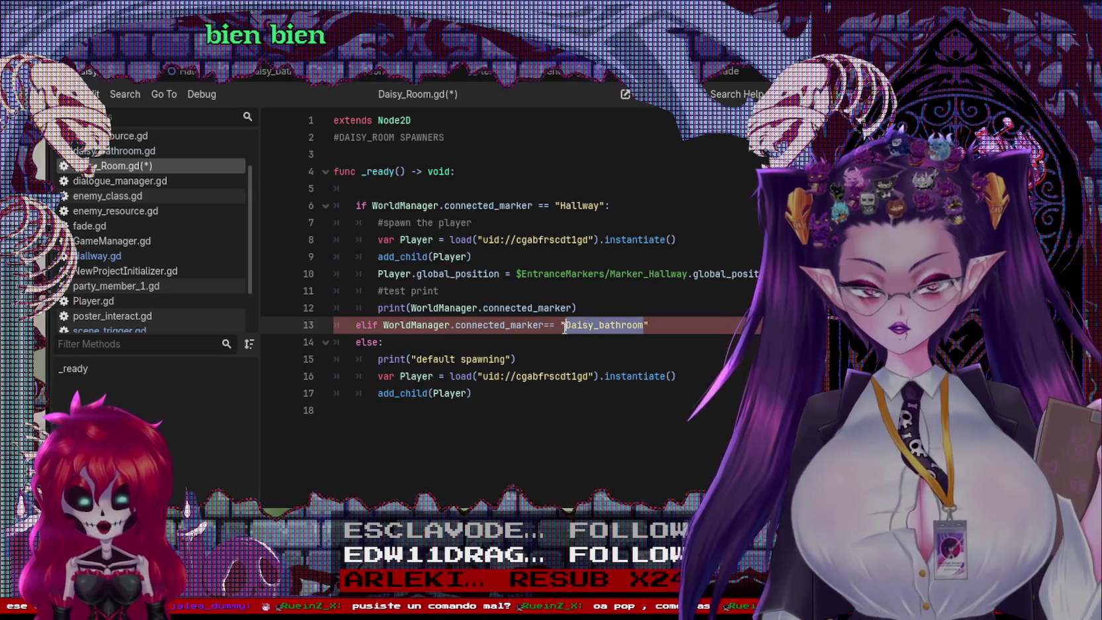
click(607, 348)
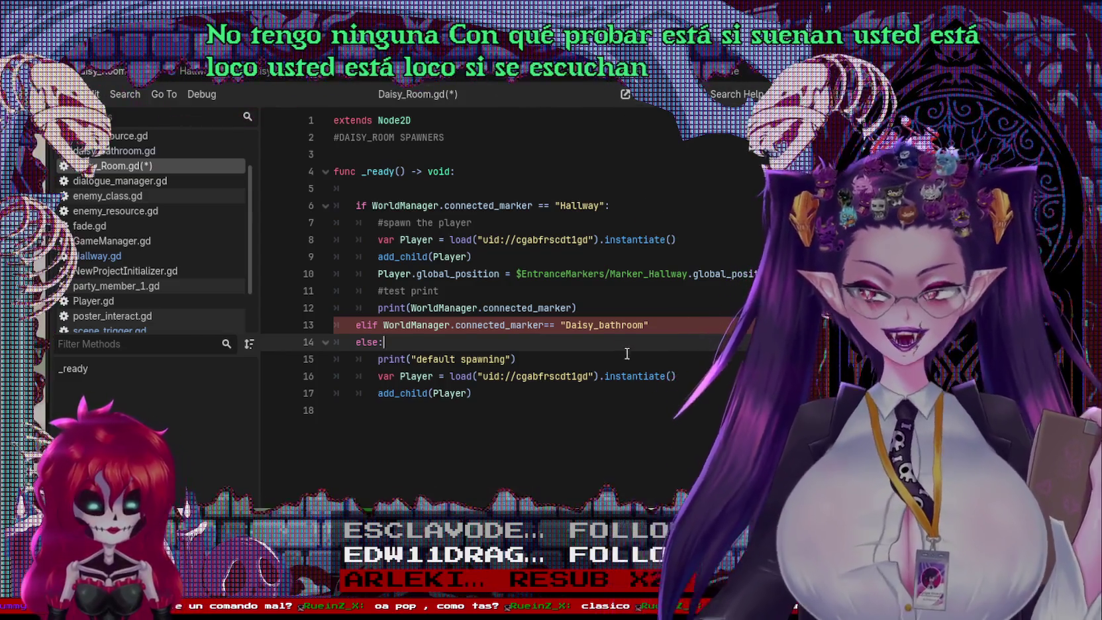
Step: End the Daisy_bathroom elif line with a colon and start its body
click(604, 314)
click(665, 325)
text(:)
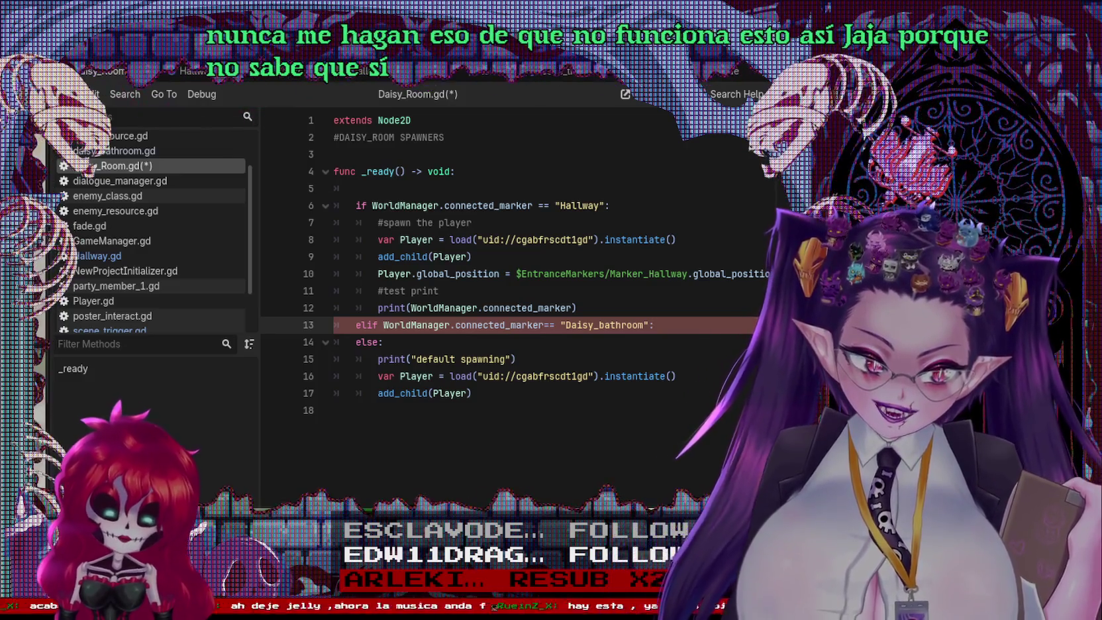
key(Return)
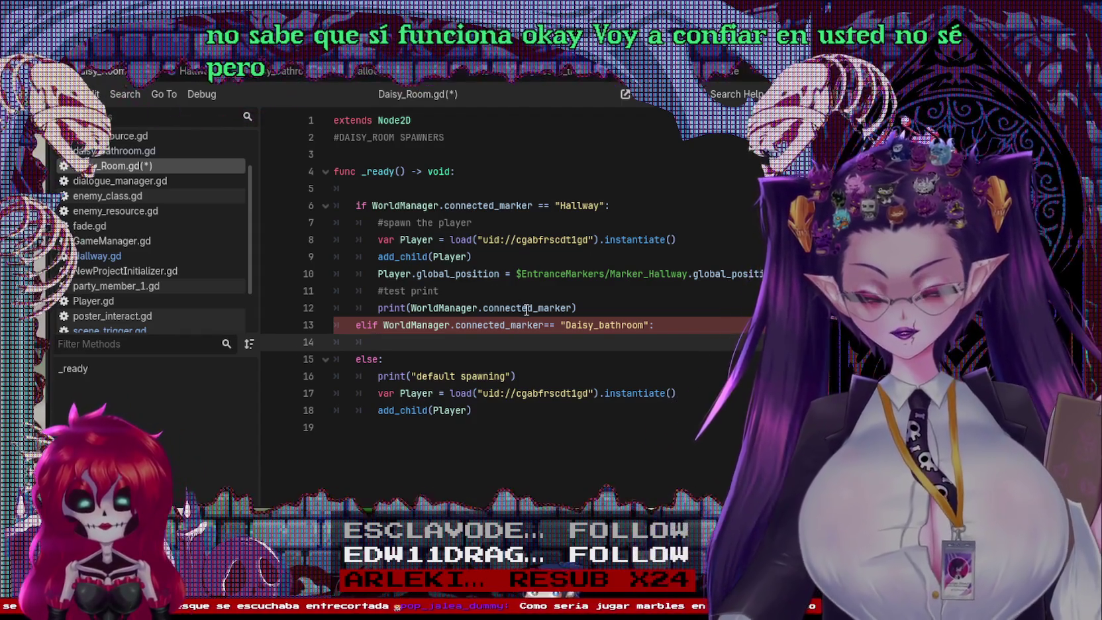
Step: Paste the hallway spawn code into the Daisy_bathroom branch and fix its indentation
mouse_move(590, 311)
mouse_down()
mouse_move(381, 223)
mouse_move(383, 239)
mouse_up()
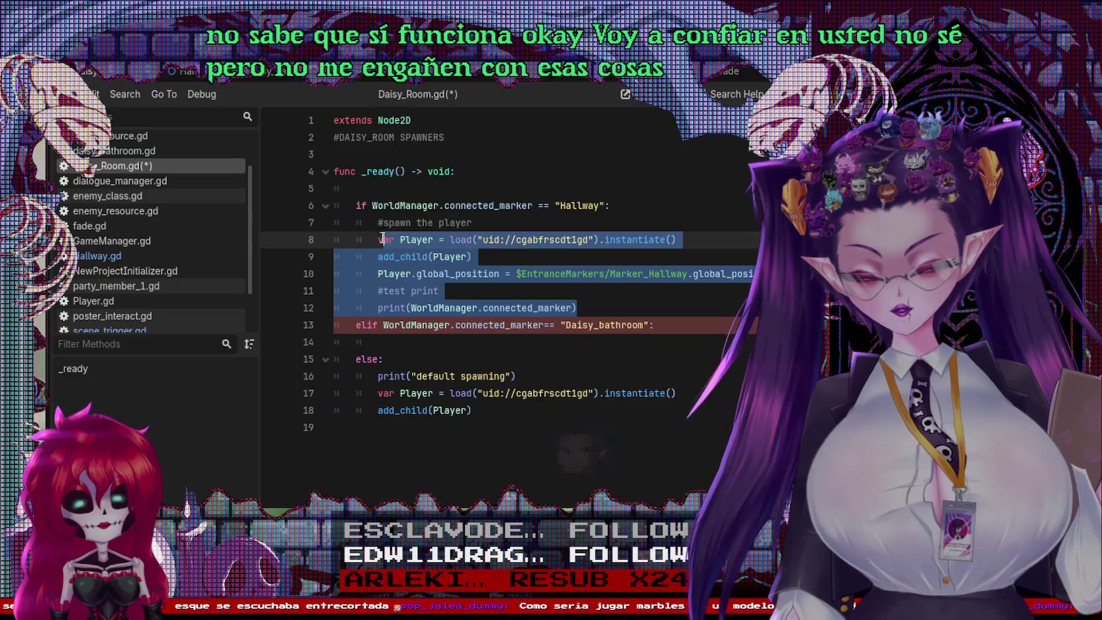
click(414, 344)
key(ctrl+v)
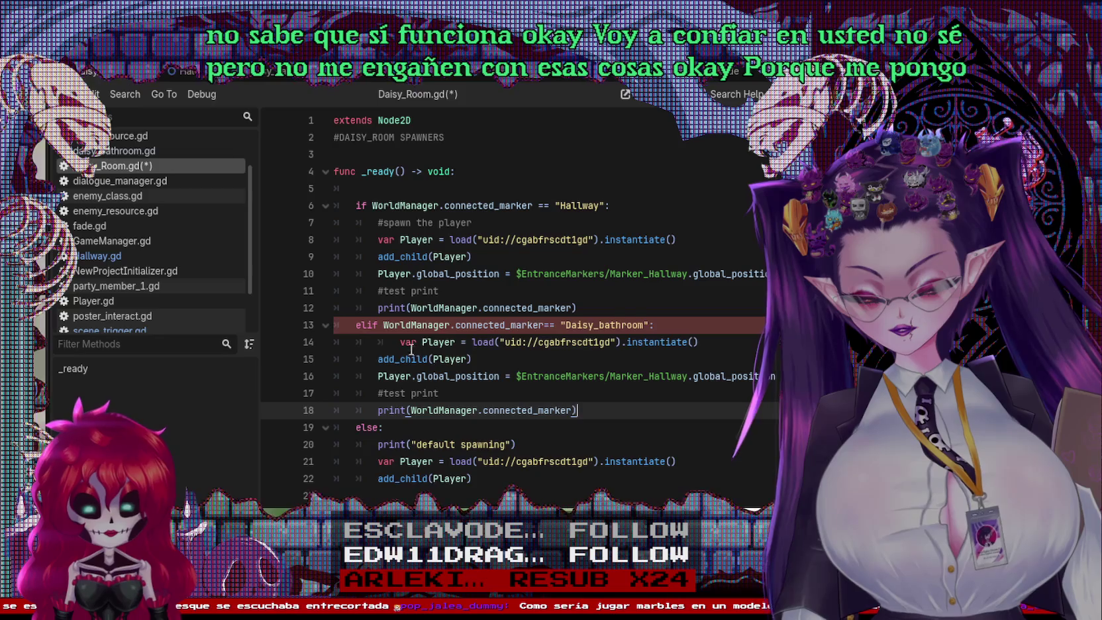
key(BackSpace)
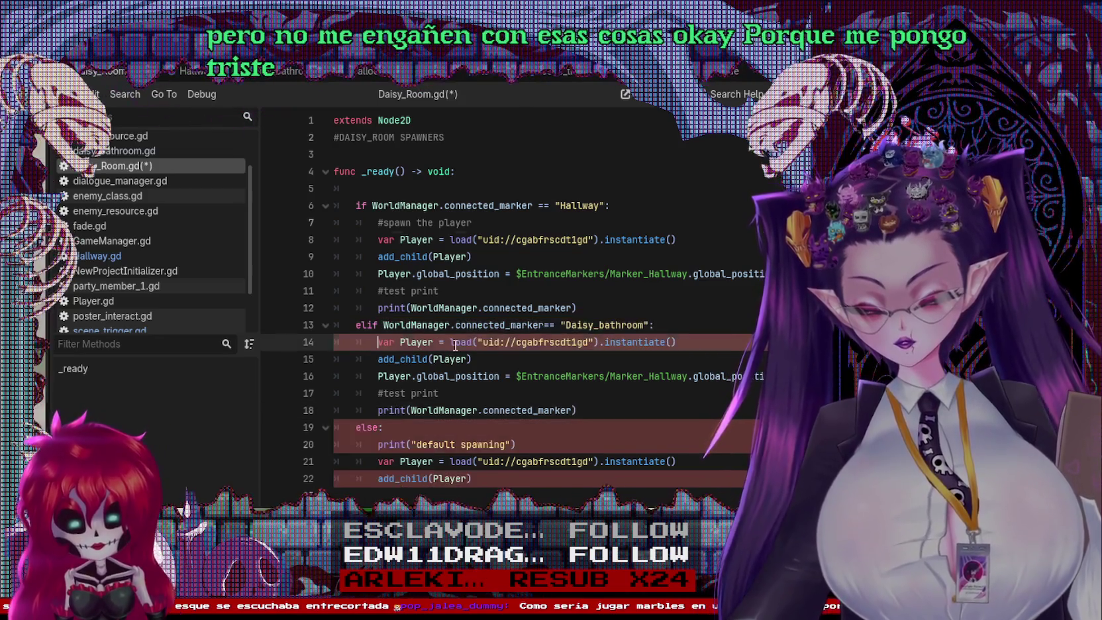
Step: Replace the pasted marker path with the Marker_Bathroom node path and save Daisy_Room.gd
click(589, 395)
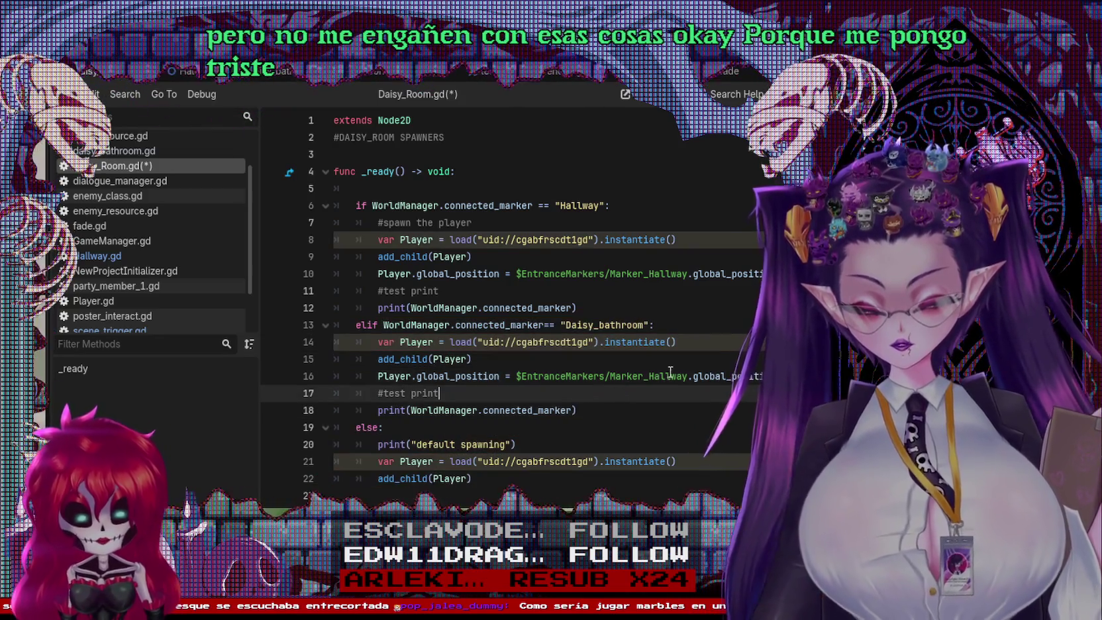
click(683, 376)
drag(688, 376, 517, 376)
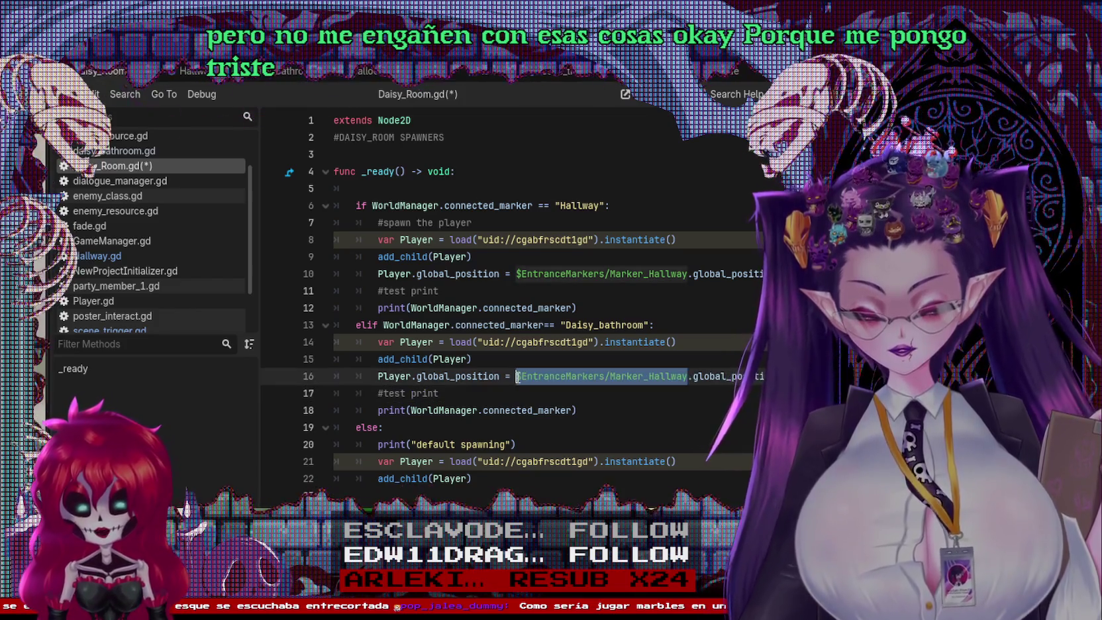
key(BackSpace)
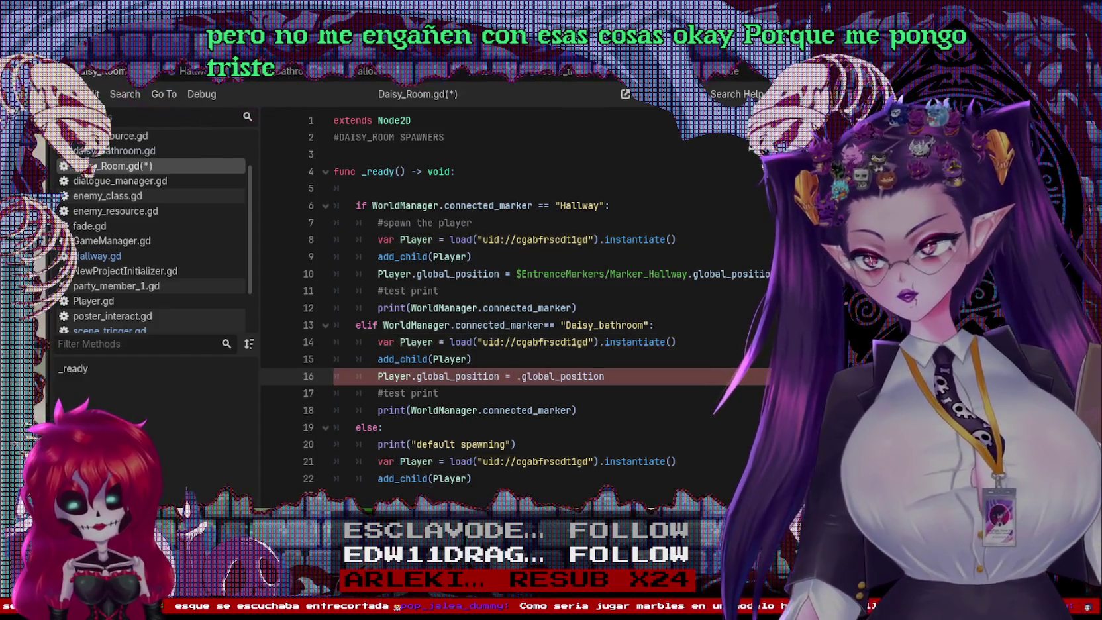
mouse_move(199, 431)
mouse_down()
mouse_move(503, 398)
mouse_move(525, 385)
mouse_move(517, 376)
mouse_up()
key(ctrl+s)
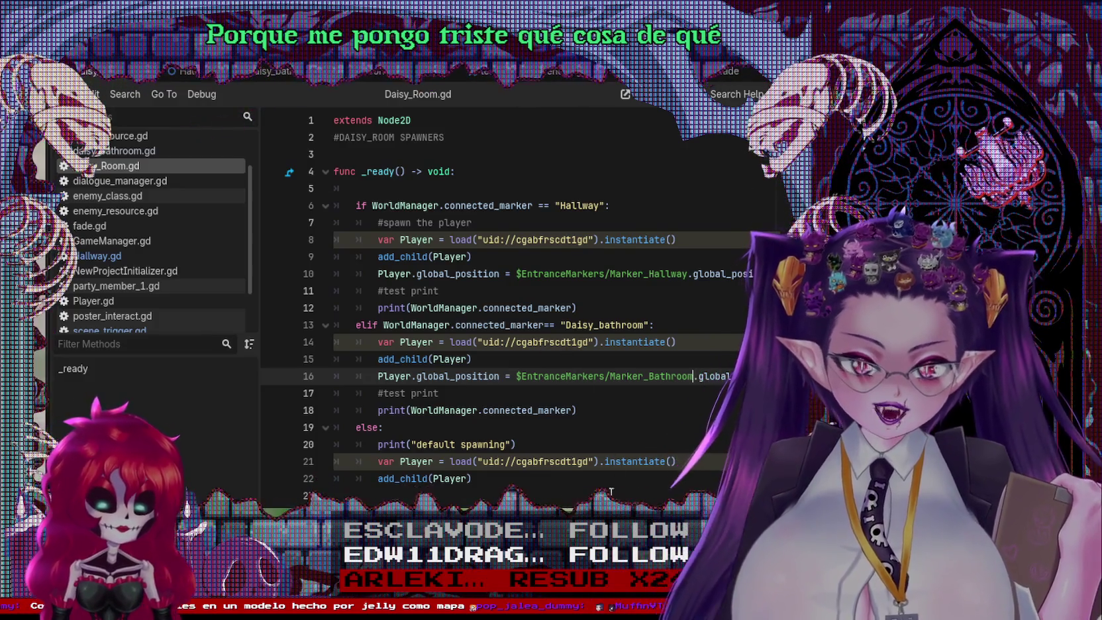
Step: Open daisy_bathroom.gd and place the caret on its marker path line
click(614, 394)
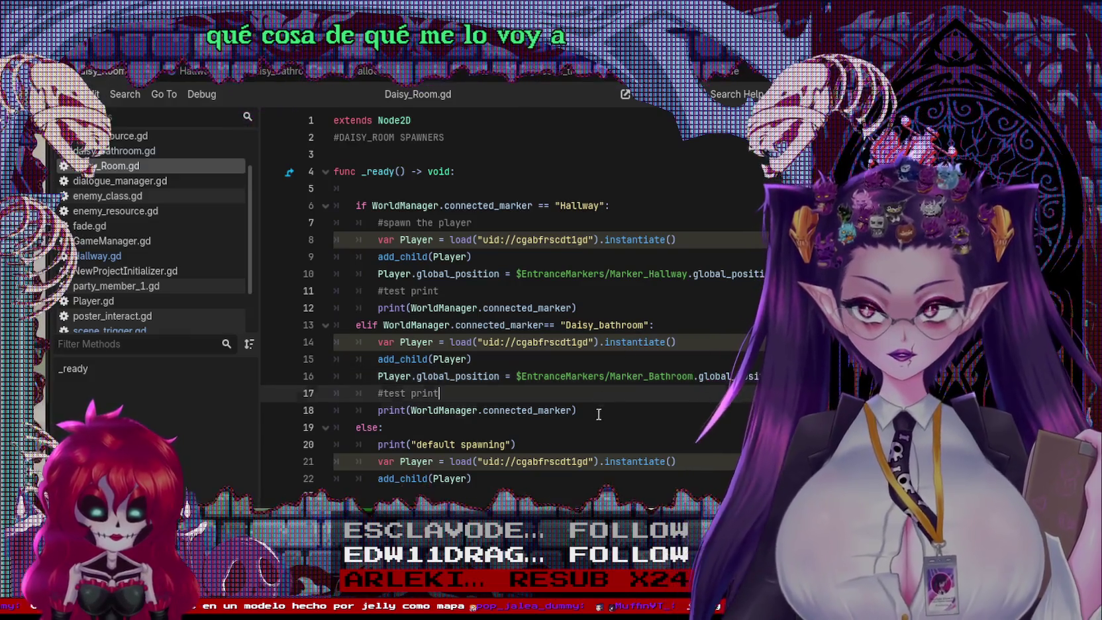
click(604, 404)
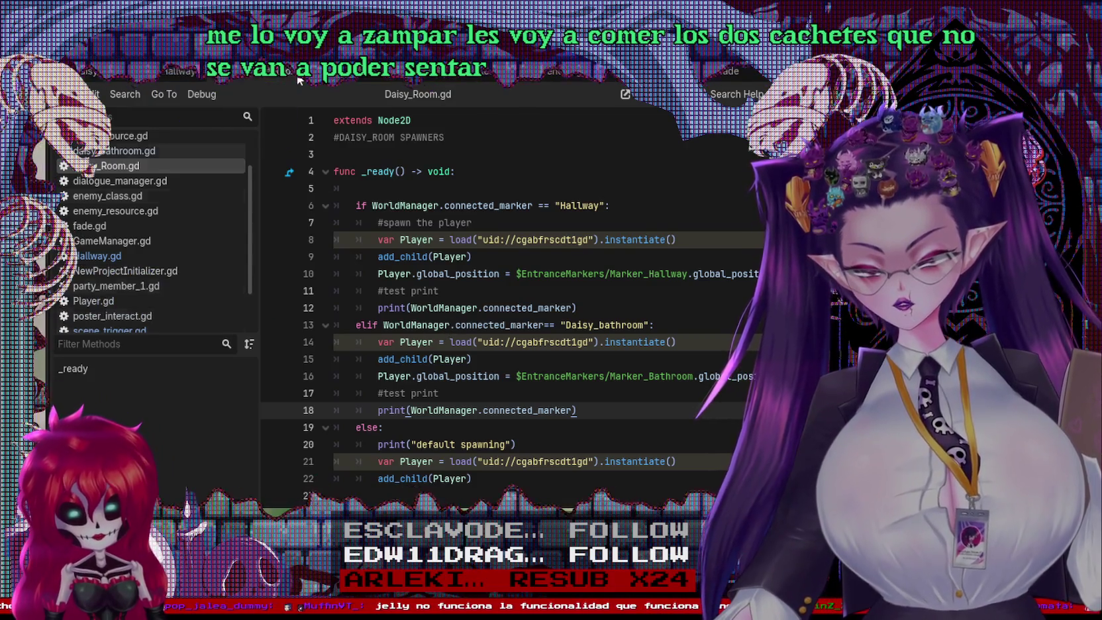
click(278, 70)
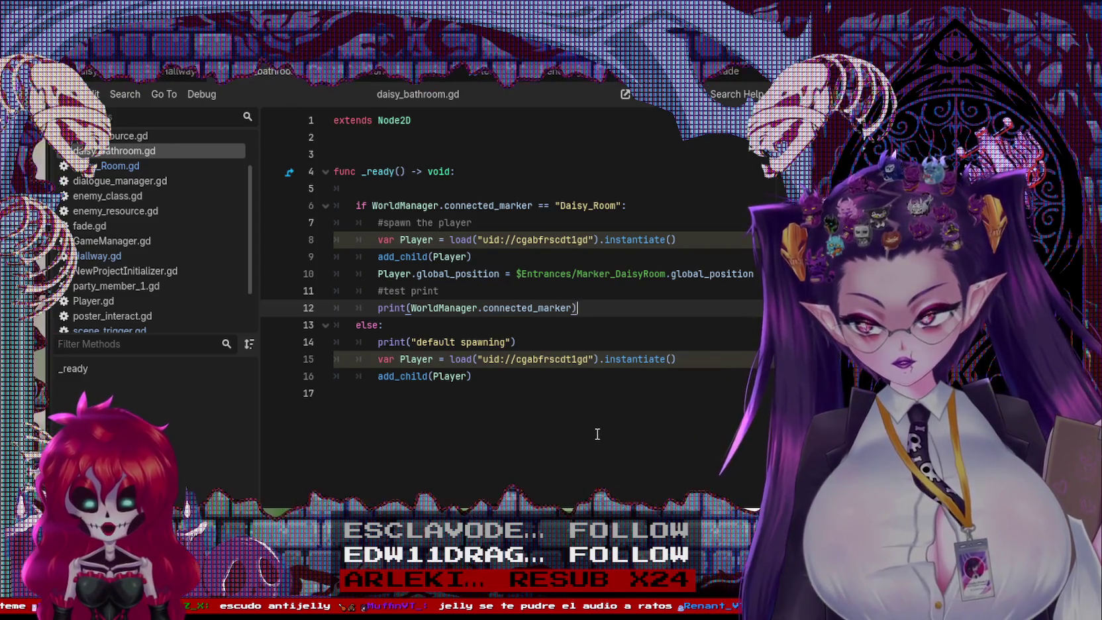
click(699, 259)
Step: Add the comment #SPAWN DEL BANIO DE DAISY on line 3 and save
click(675, 277)
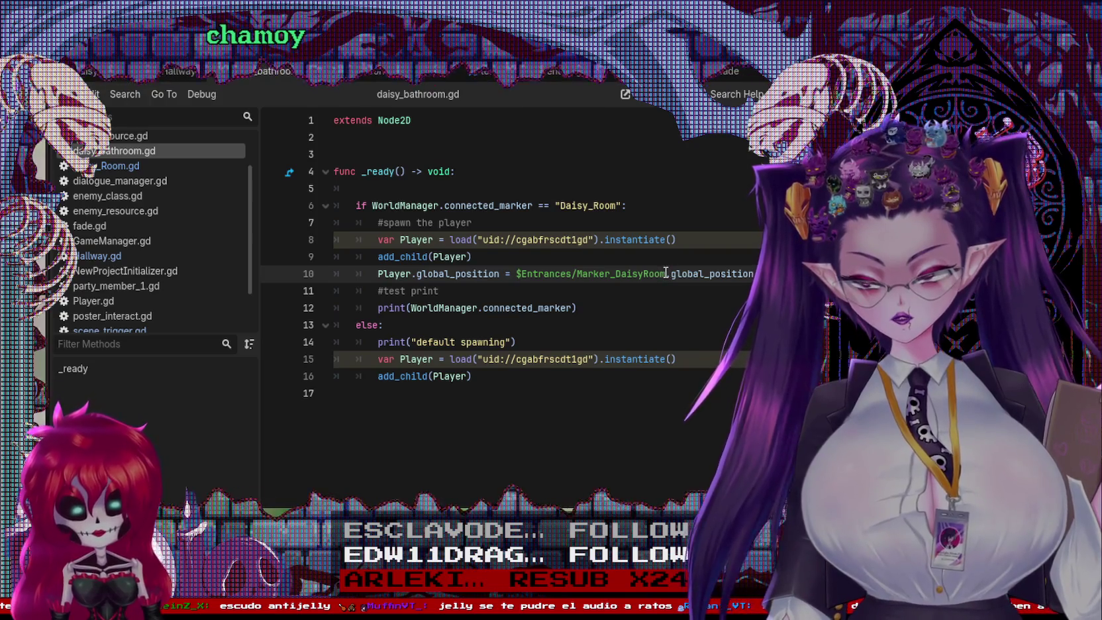
click(387, 158)
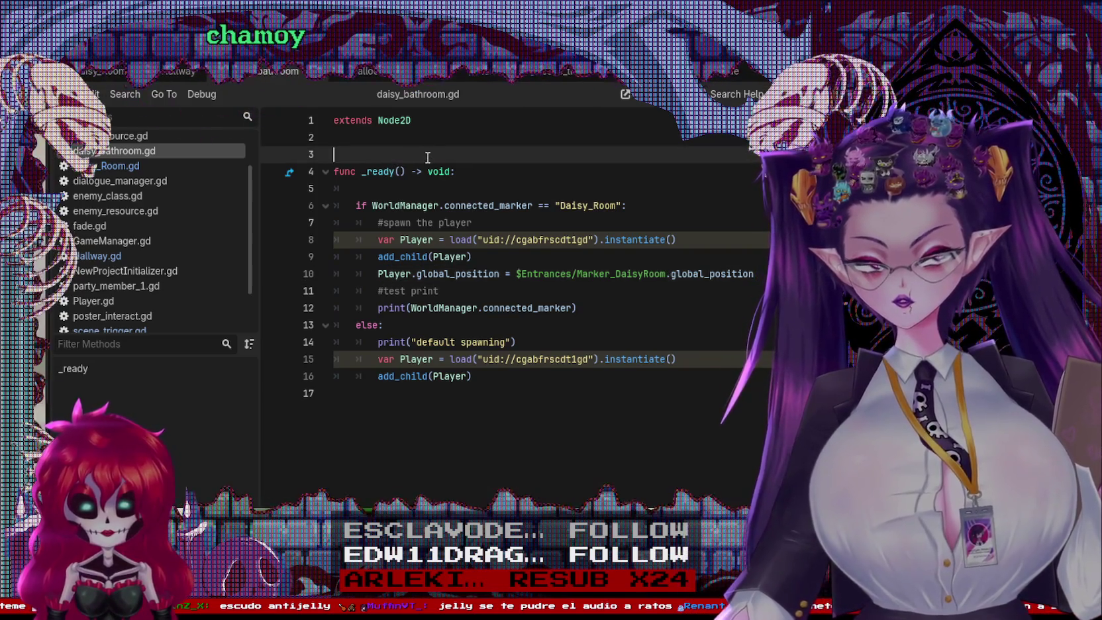
key(Return)
key(Up)
text(#SPAWN DEL )
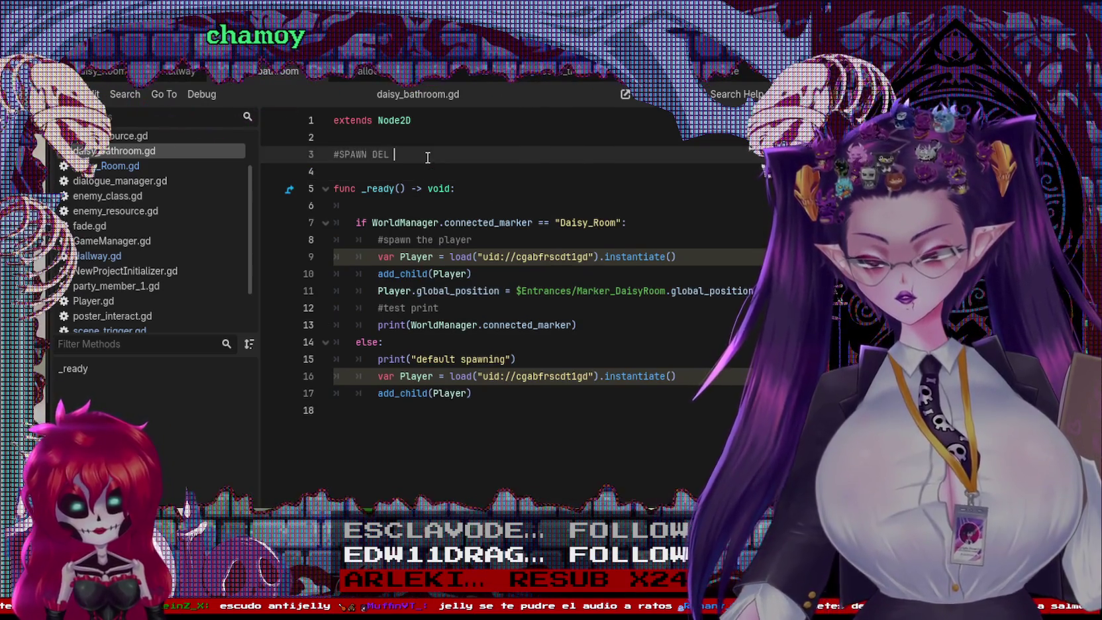
text(BANIO DE DAISY)
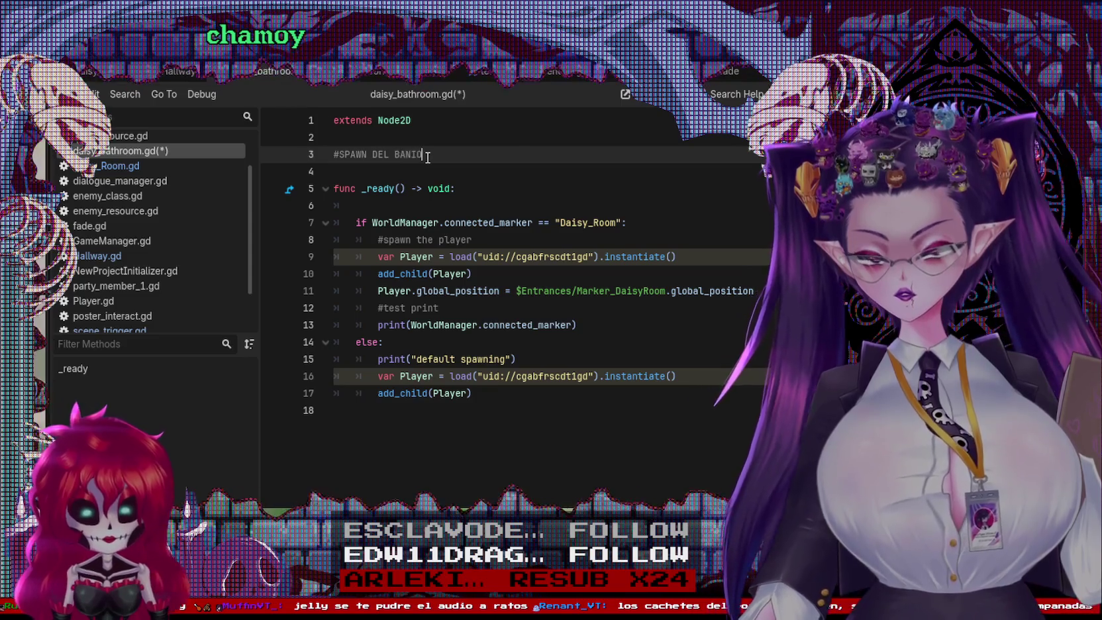
key(ctrl+s)
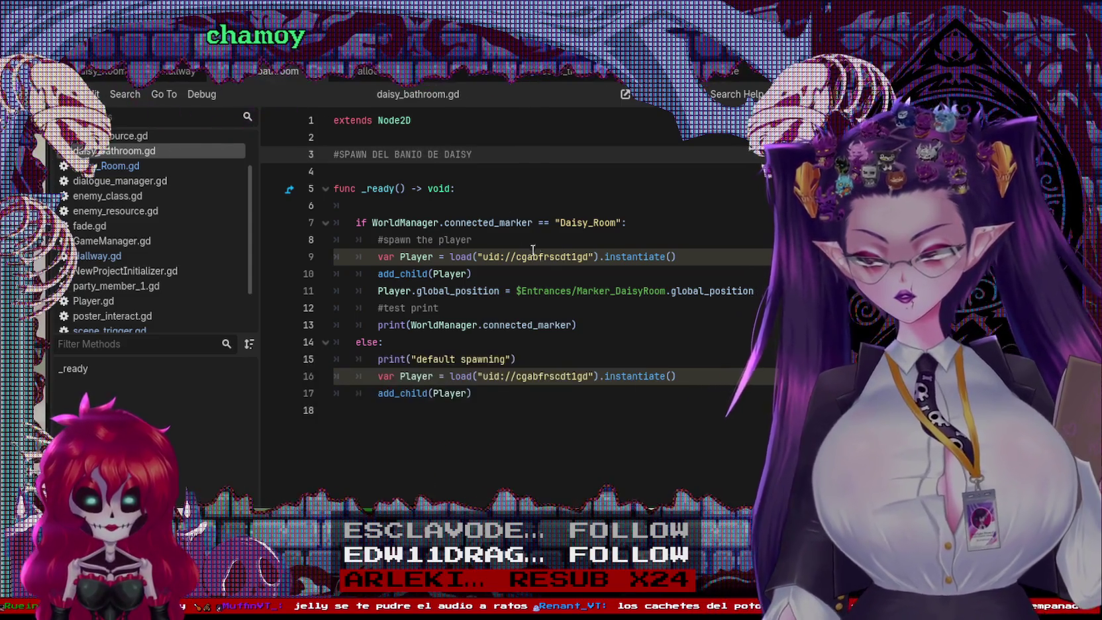
Step: Replace line 11's marker path with a freshly dragged Marker_DaisyRoom path and save
click(616, 307)
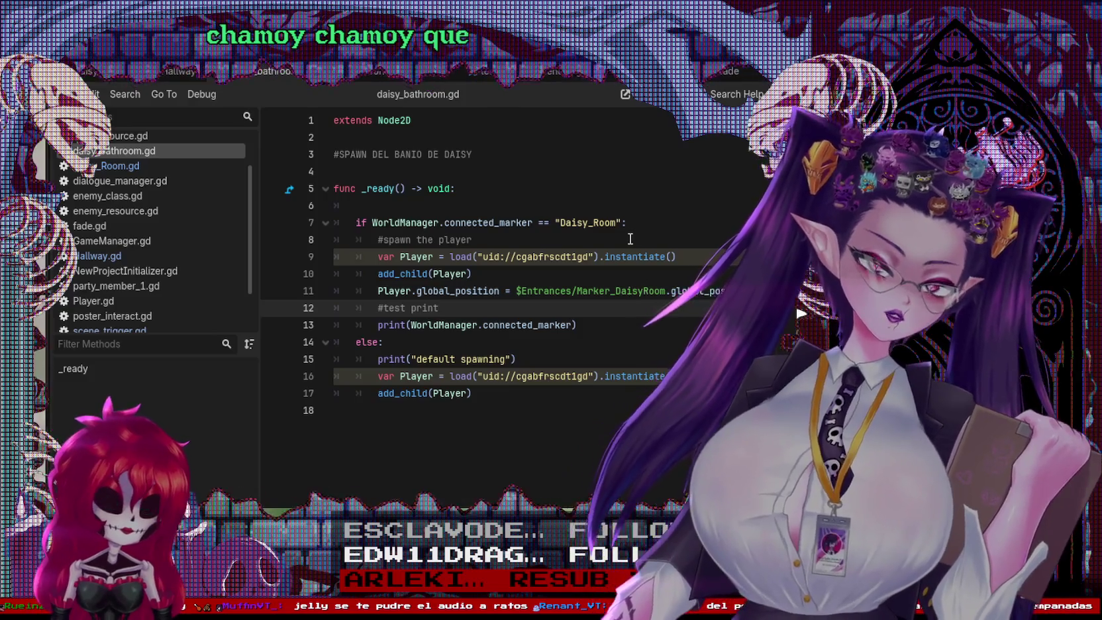
click(670, 291)
drag(666, 291, 516, 291)
key(BackSpace)
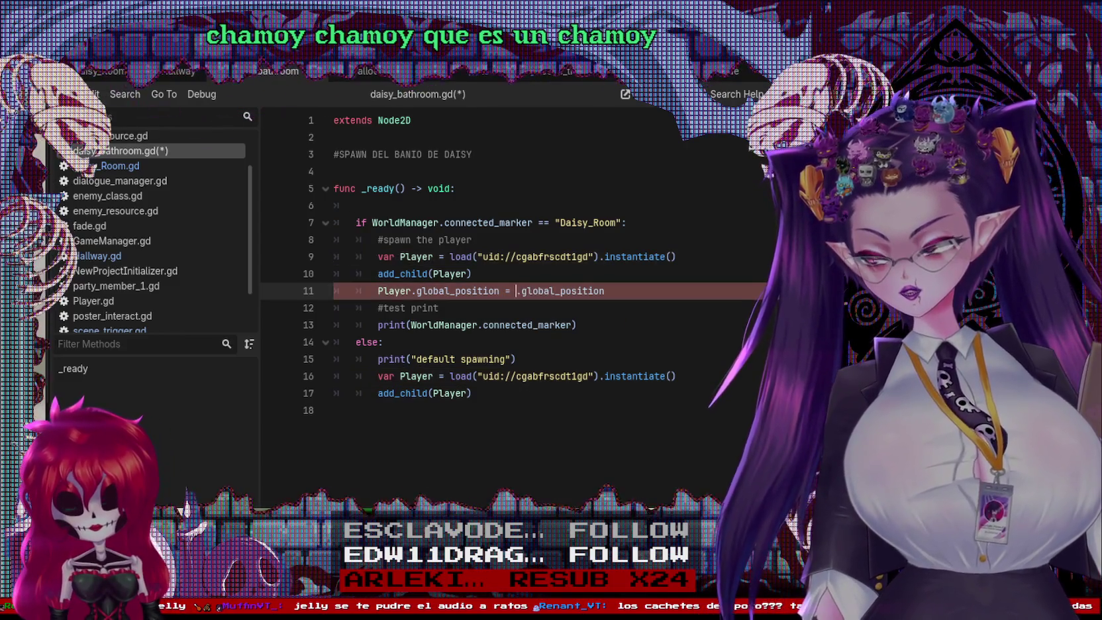
mouse_move(828, 198)
mouse_down()
mouse_move(527, 275)
mouse_move(514, 290)
mouse_up()
click(686, 244)
key(ctrl+s)
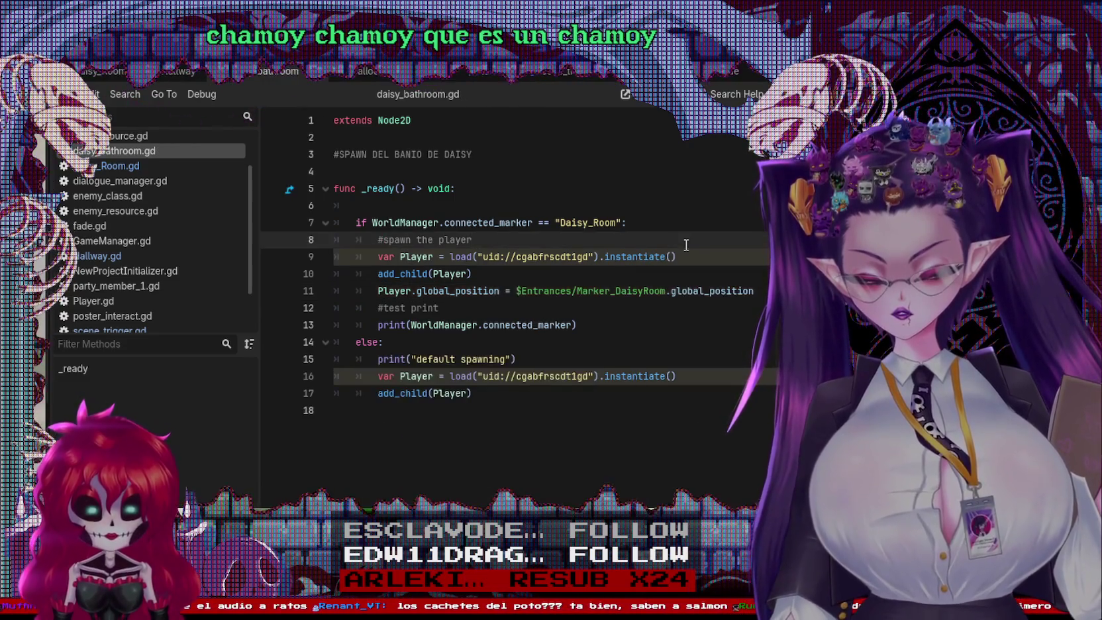
Step: Check the Daisy_Room marker name on line 7, save again, and go back to Daisy_Room.gd
mouse_move(165, 74)
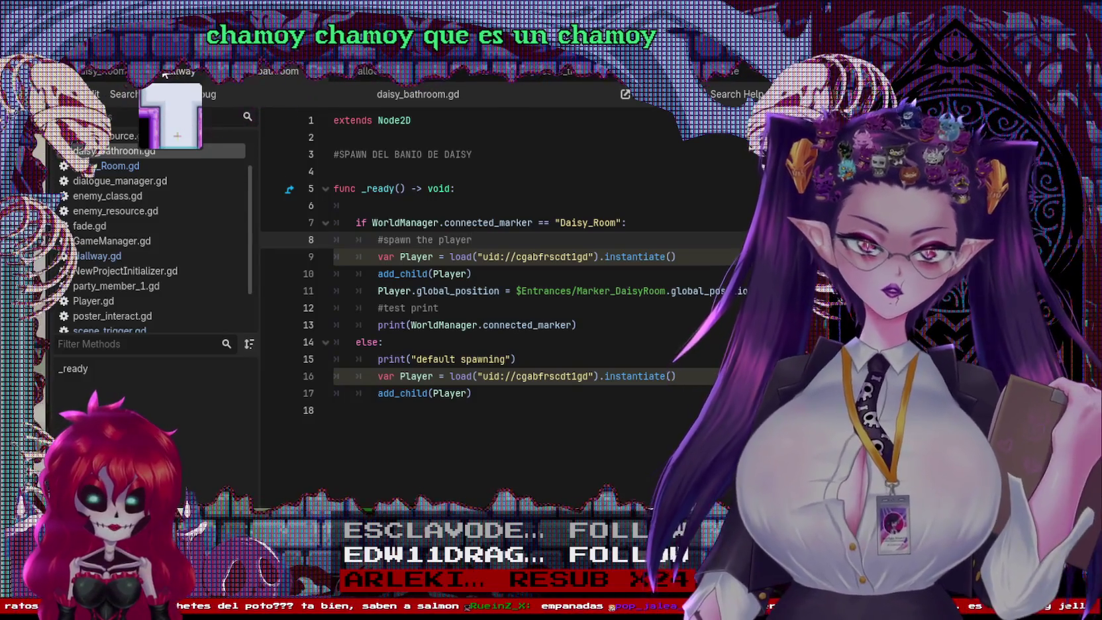
click(616, 223)
double_click(616, 223)
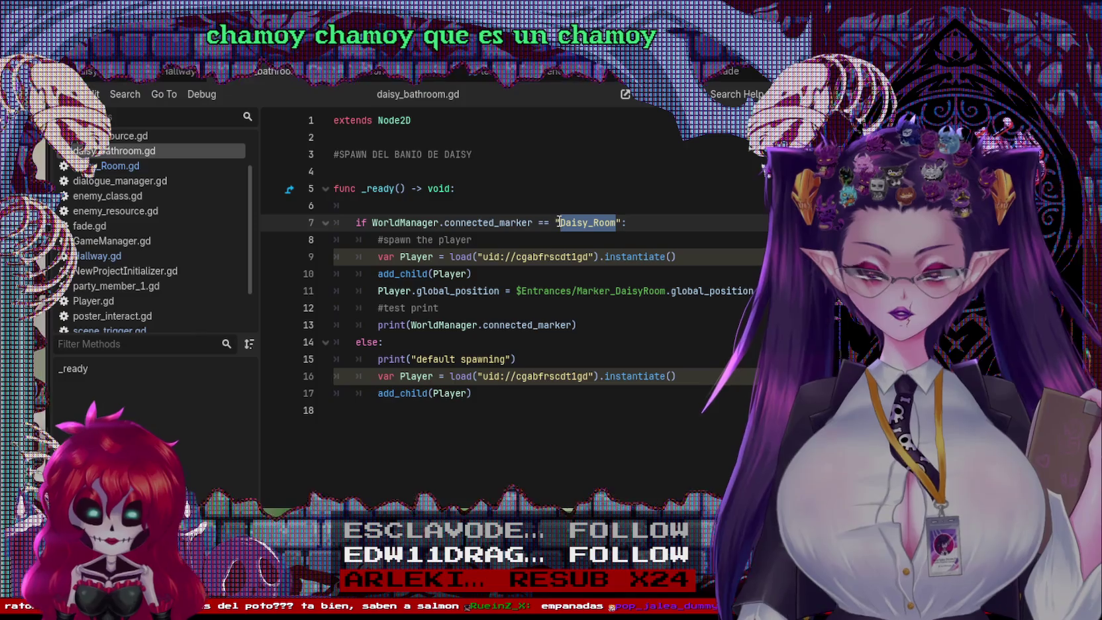
click(719, 261)
key(ctrl+s)
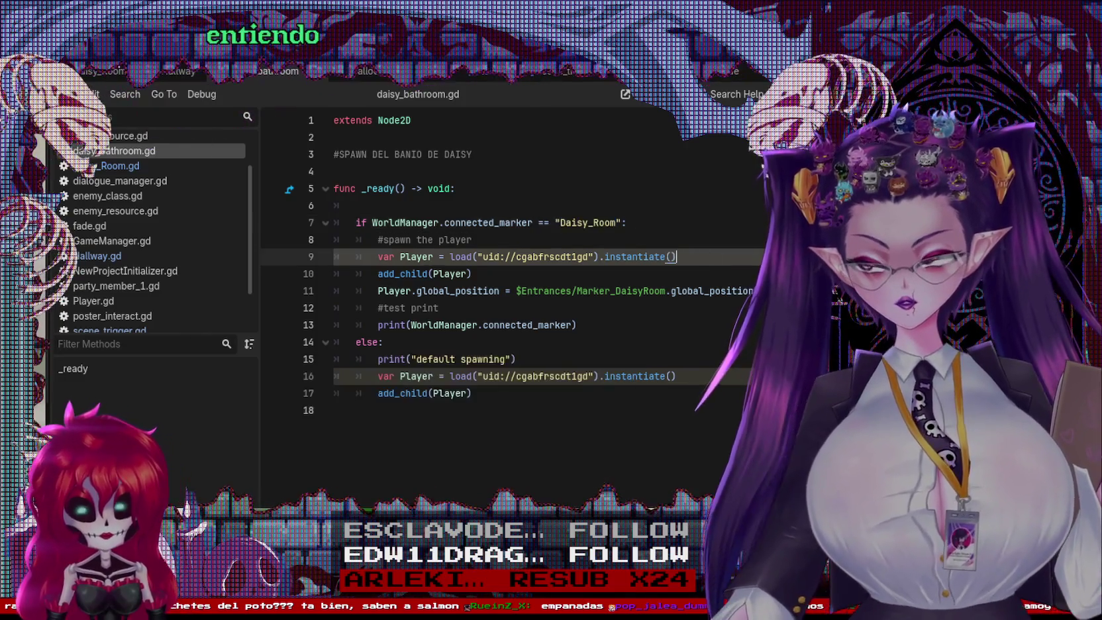
mouse_move(183, 86)
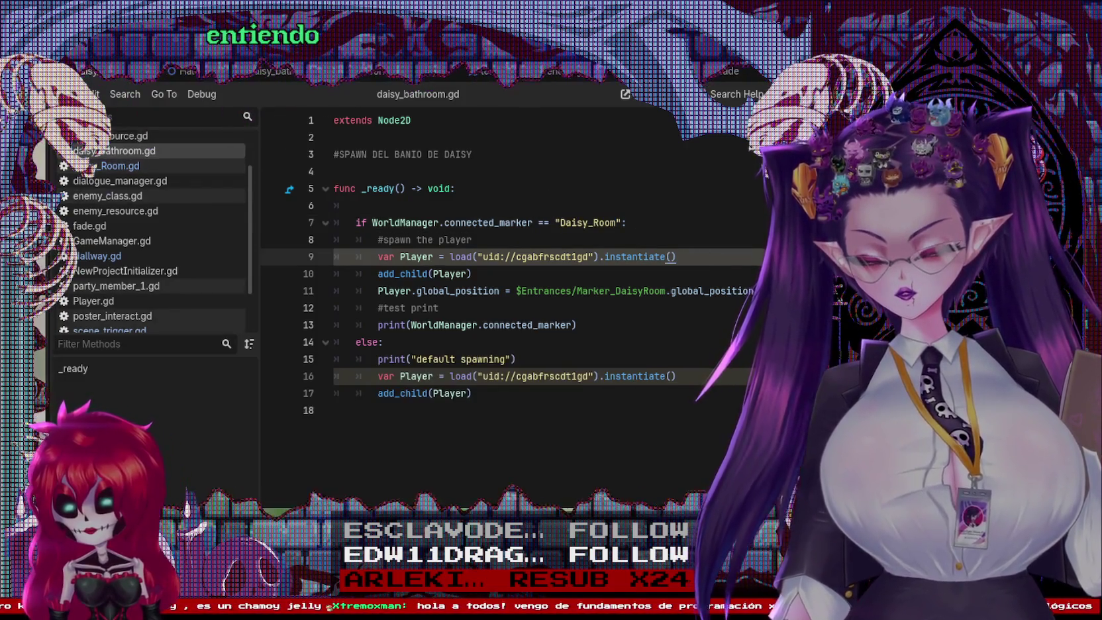
click(106, 165)
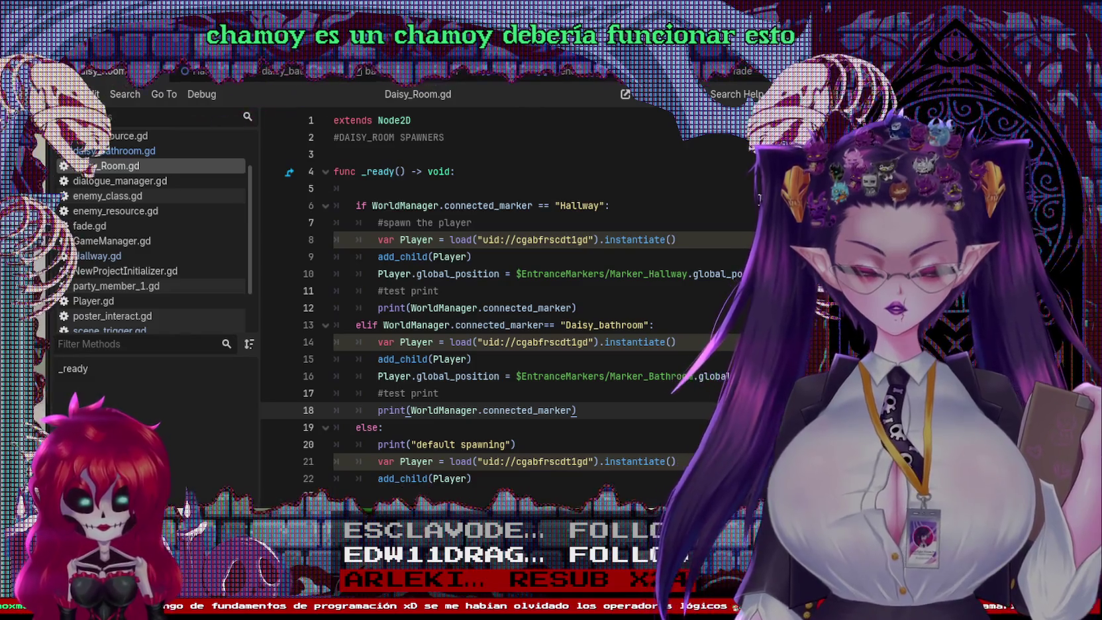
key(ctrl+s)
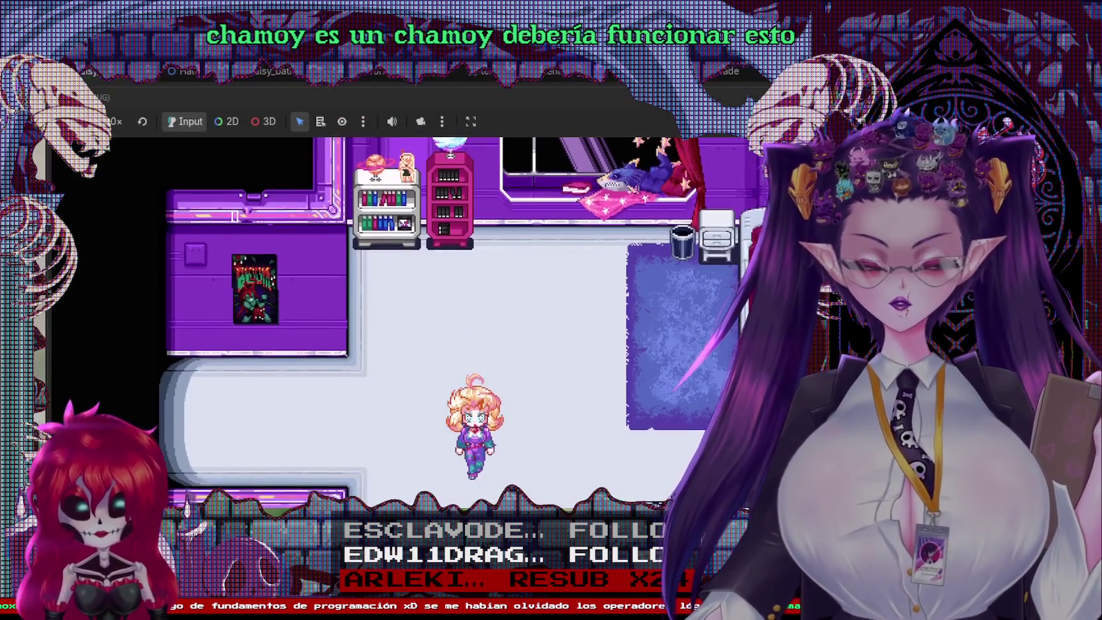
key(Up)
key(Up)
key(Left)
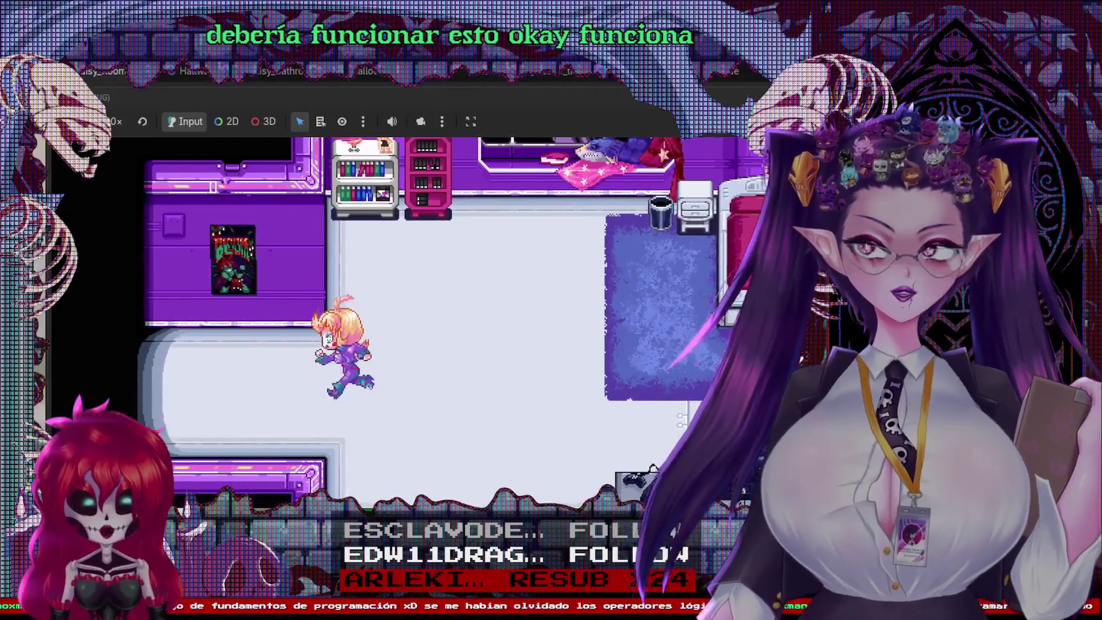
key(Left)
key(Right)
key(Left)
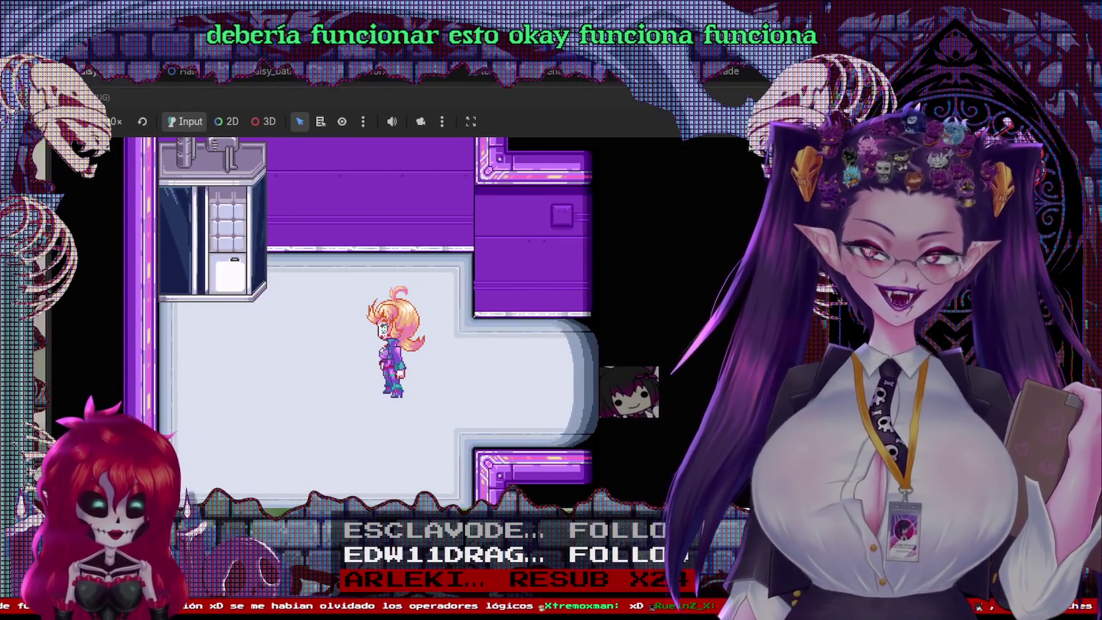
key(F8)
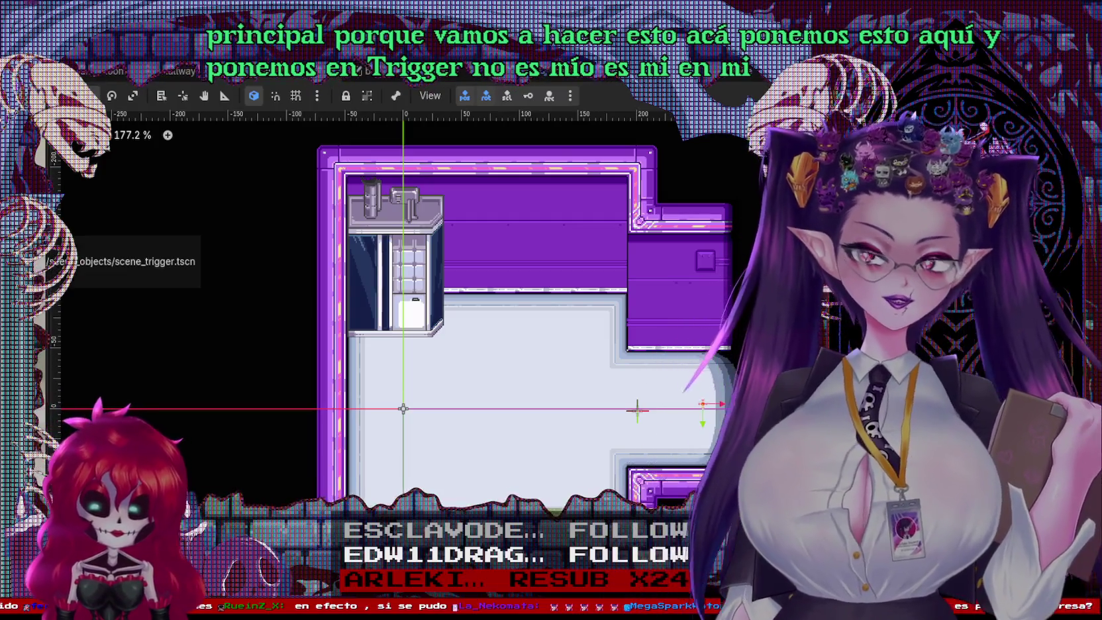
Step: Add scene_trigger.tscn to the bathroom, stretch its collision box over the right doorway, then return to Daisy_Room.gd
drag(48, 261, 93, 264)
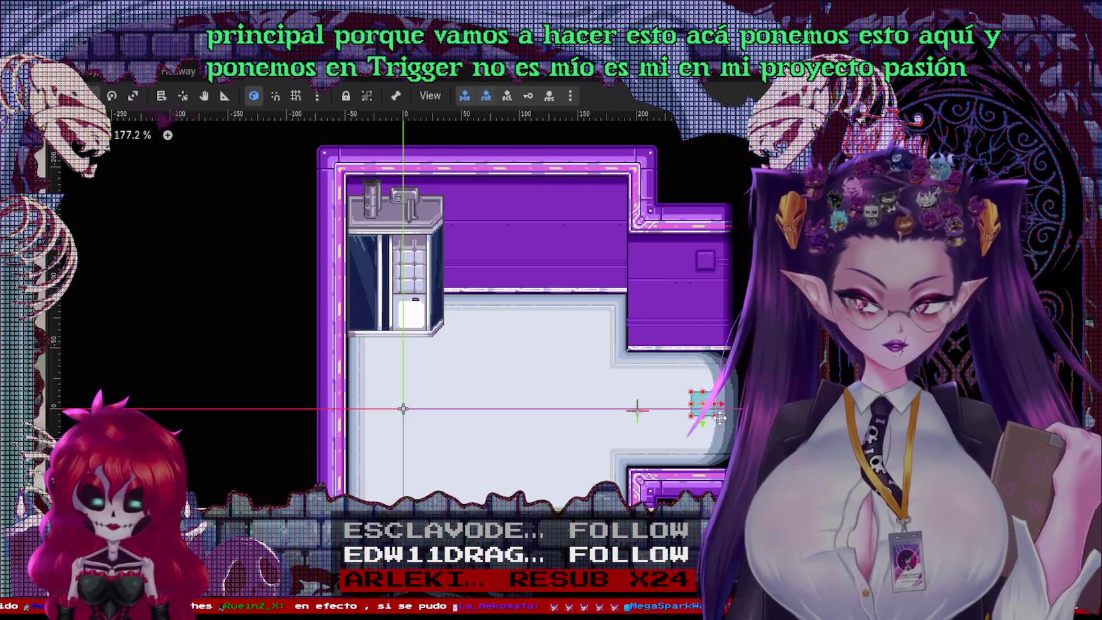
drag(719, 417, 724, 457)
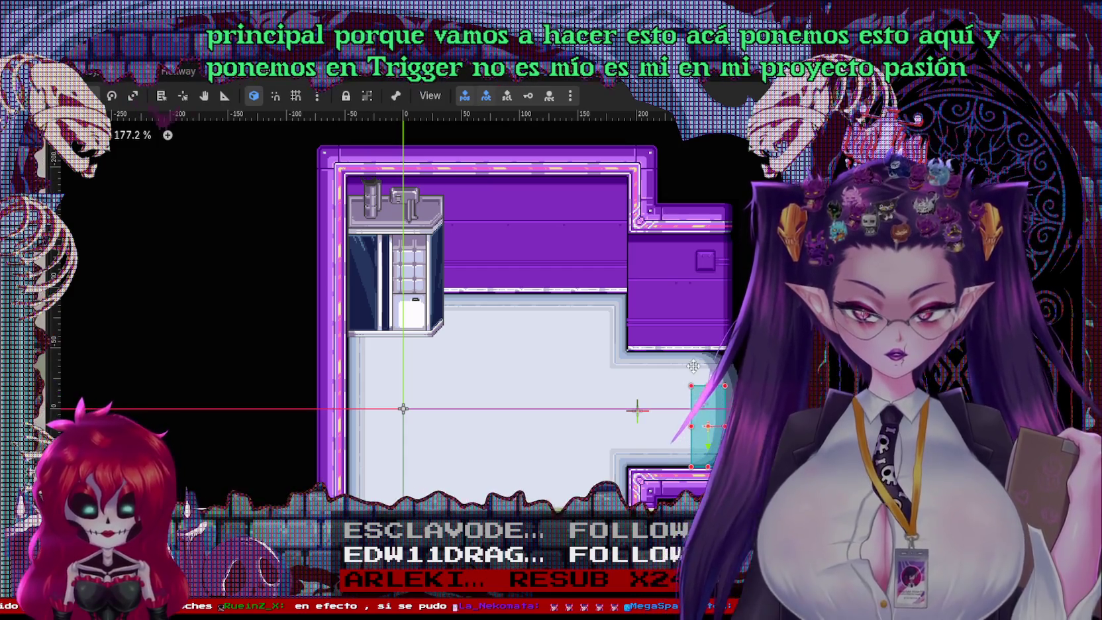
drag(692, 365, 691, 352)
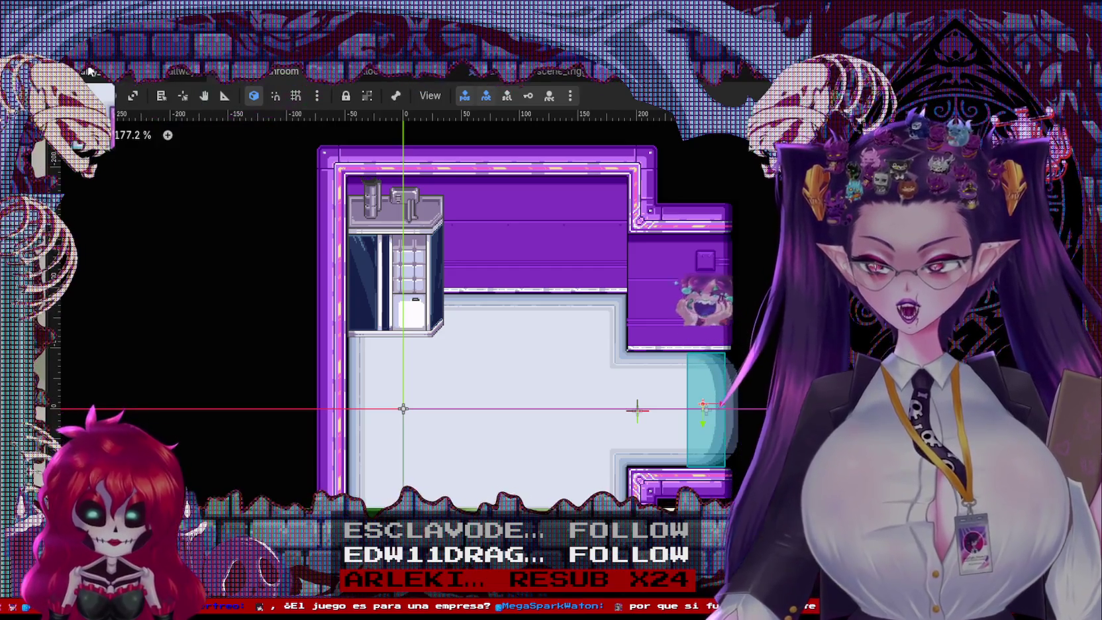
key(ctrl+F3)
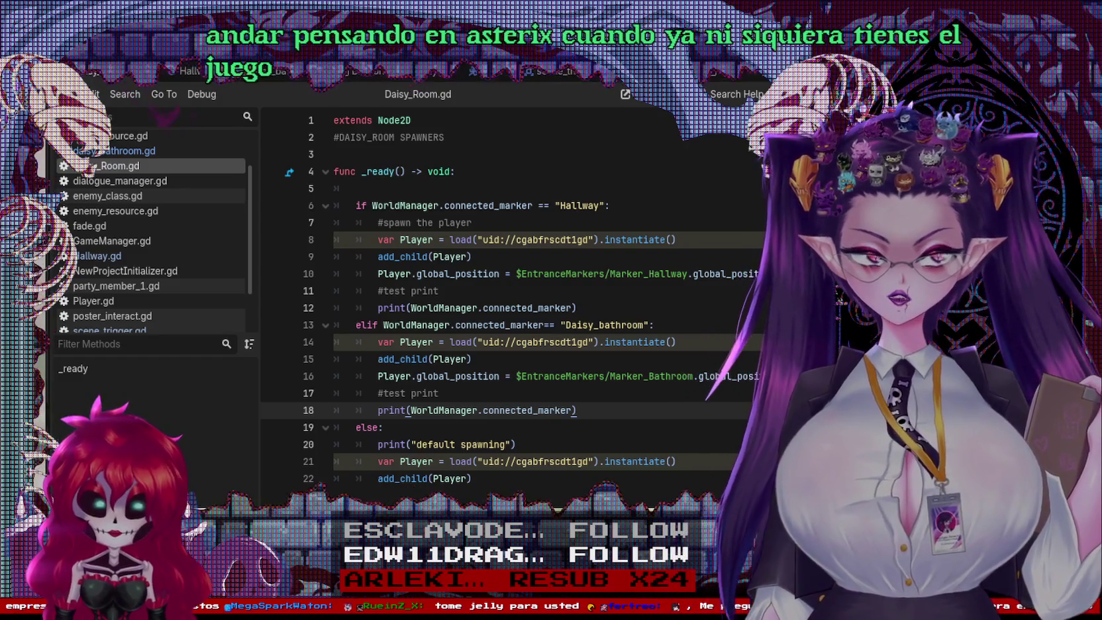
Step: Run the game and walk the character through the corridor, library and elevator room
key(F5)
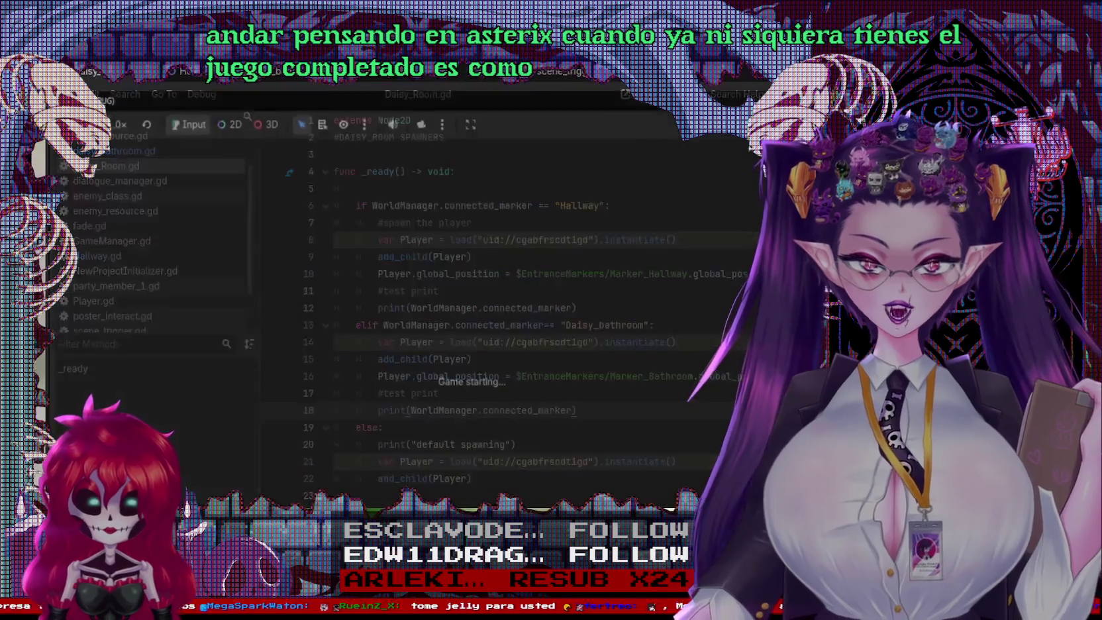
key(Down)
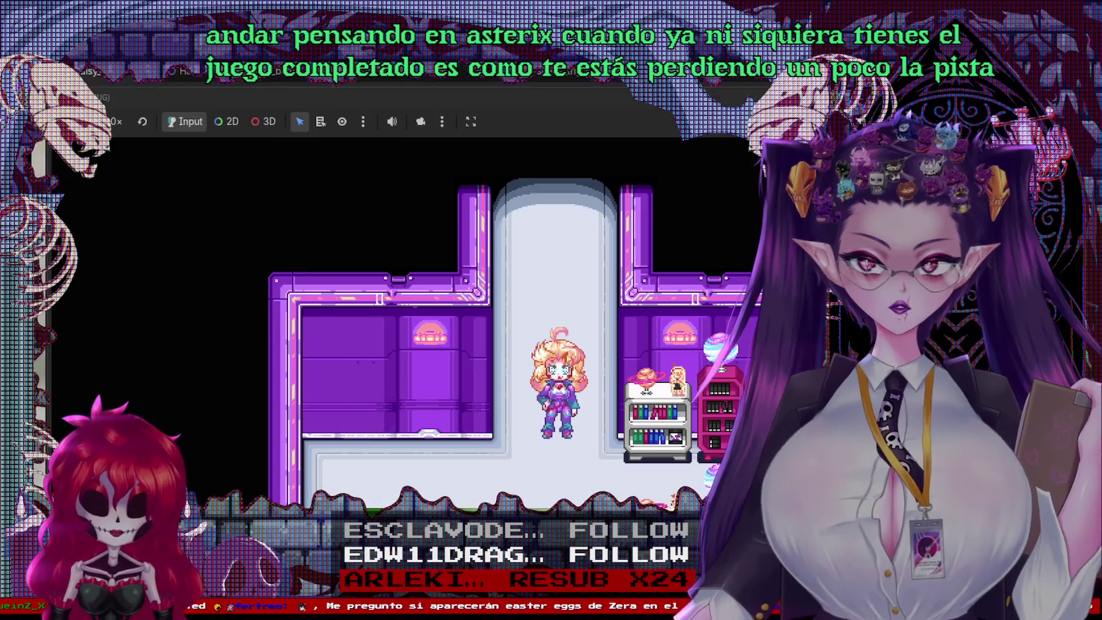
key(Up)
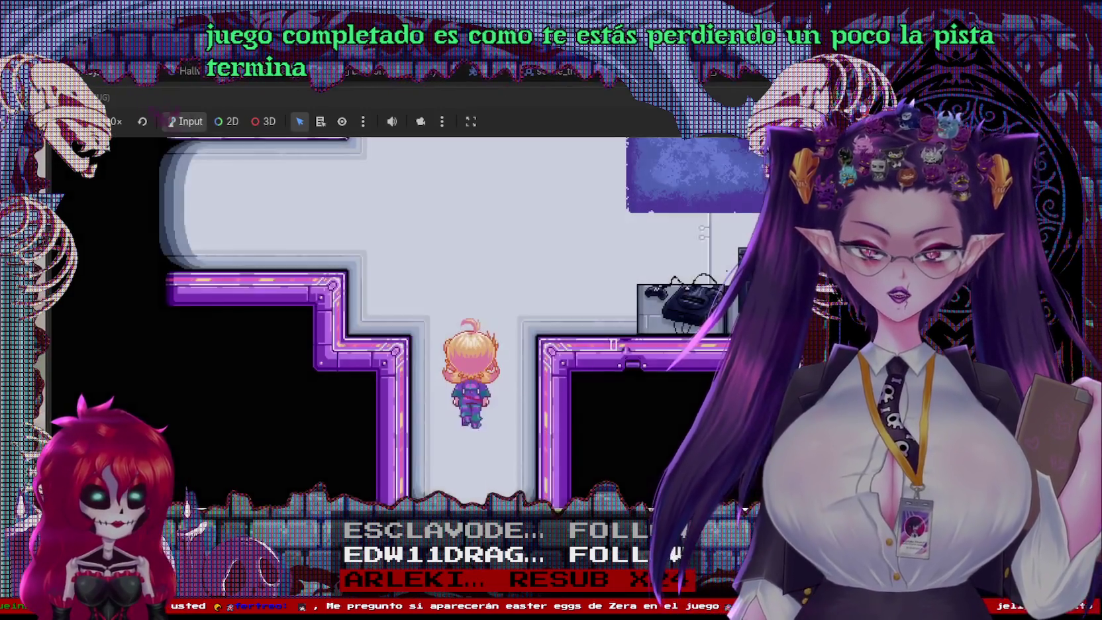
key(Left)
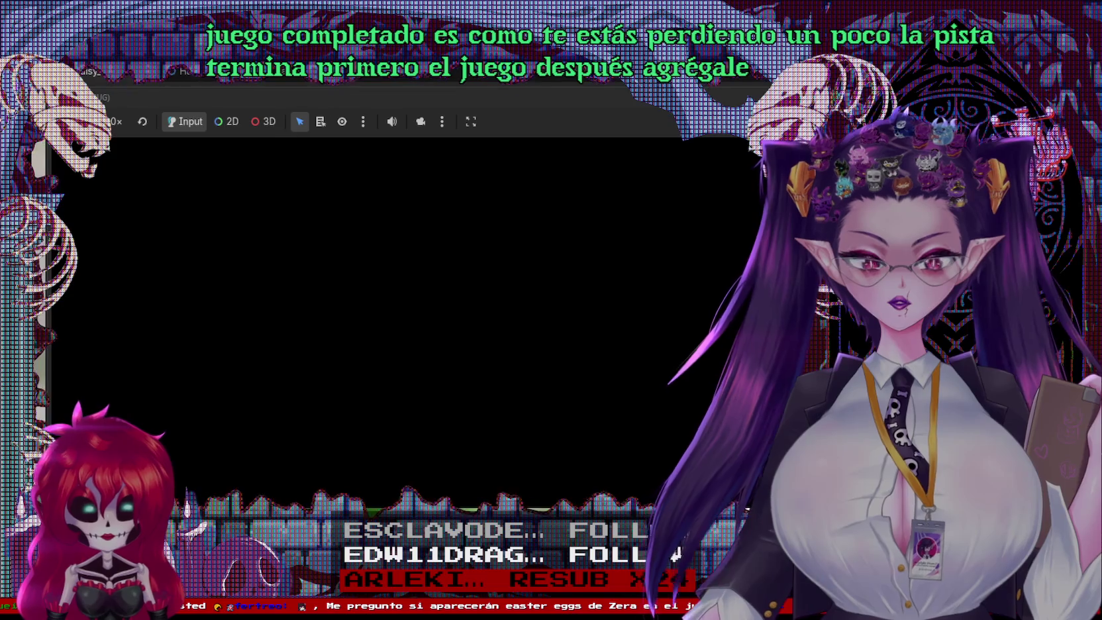
key(Right)
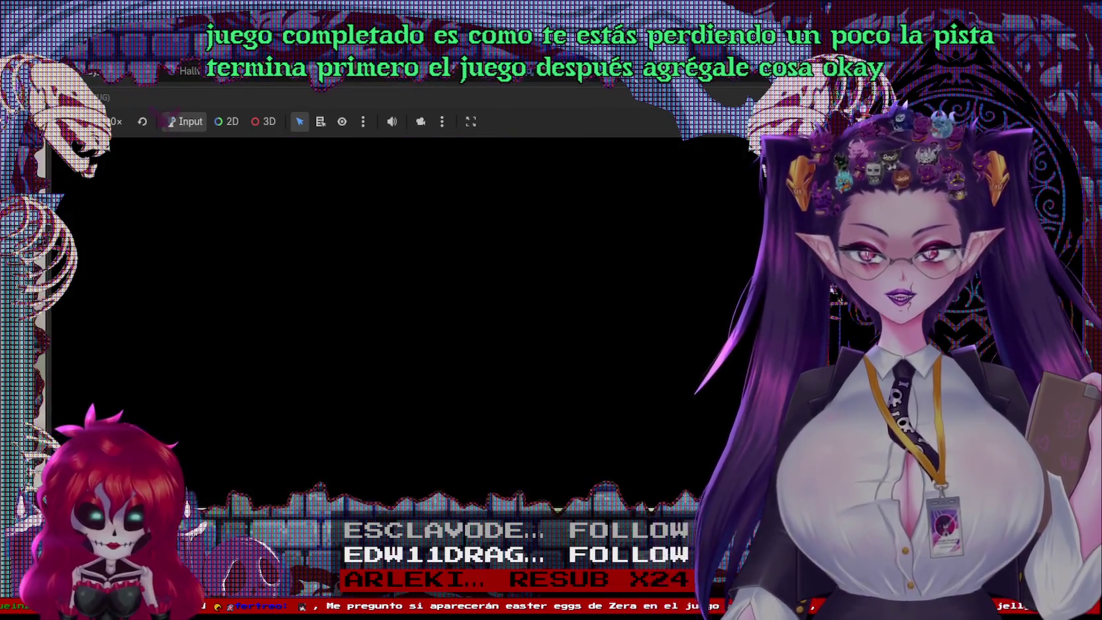
key(Right)
key(Down)
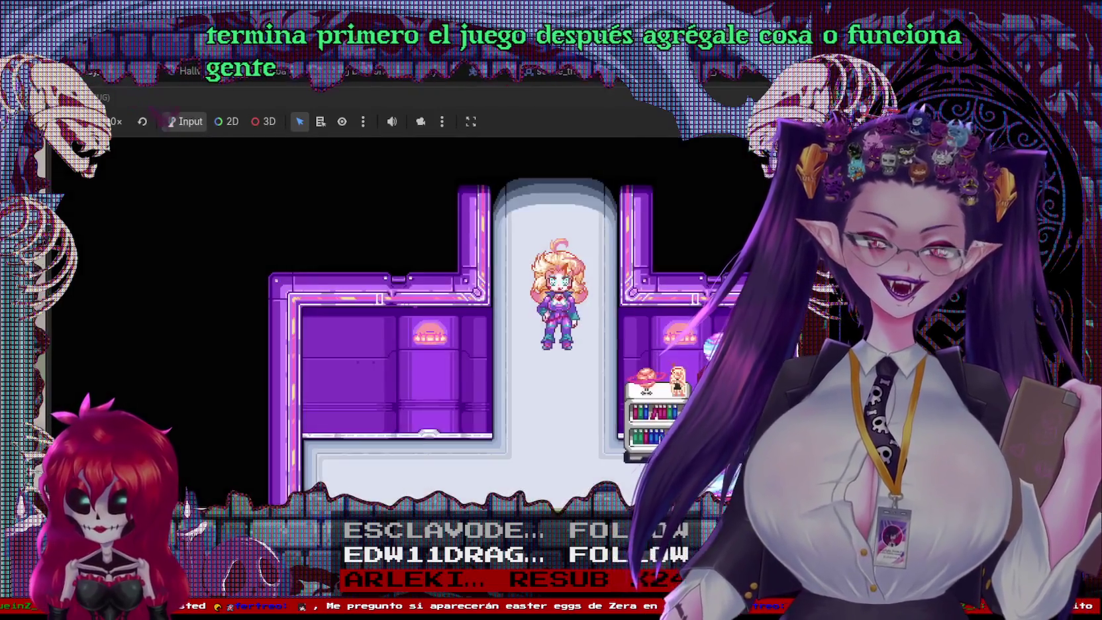
key(Left)
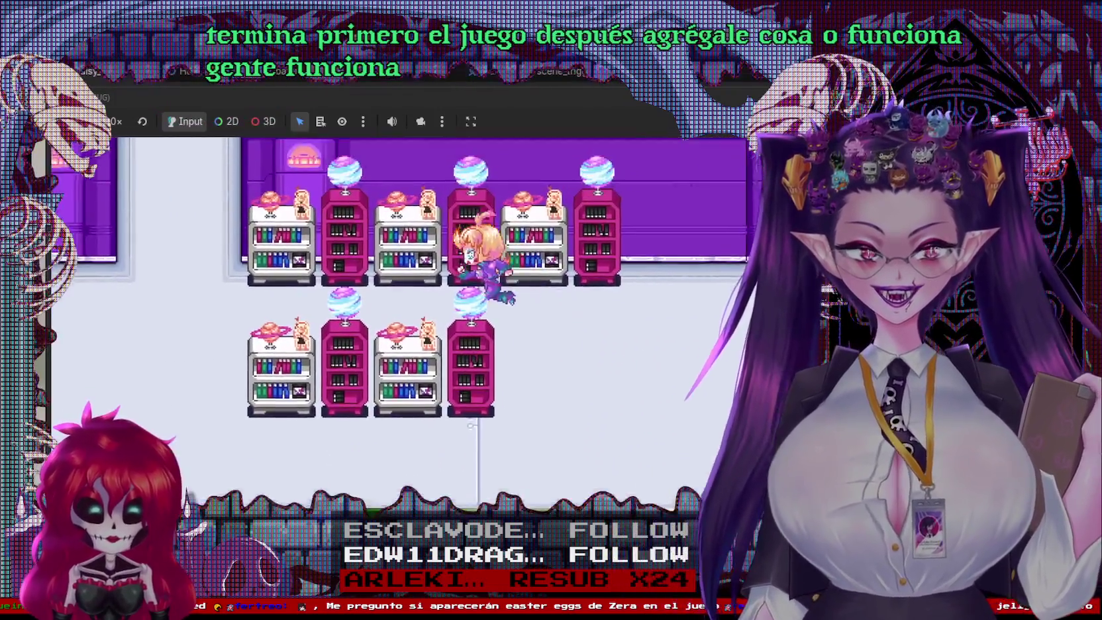
key(Up)
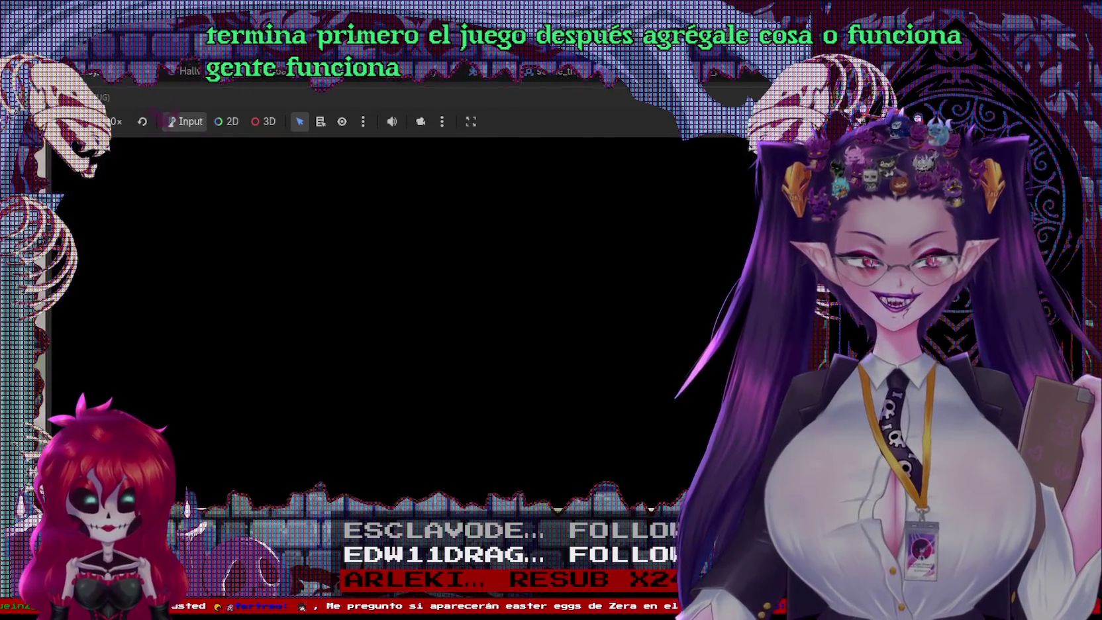
key(Left)
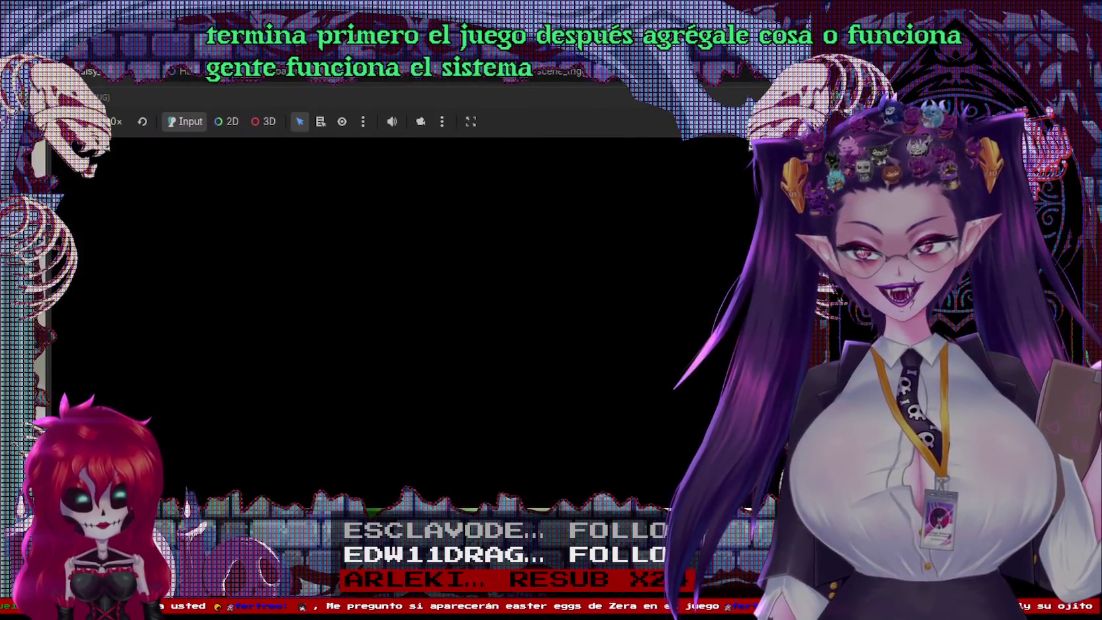
key(Up)
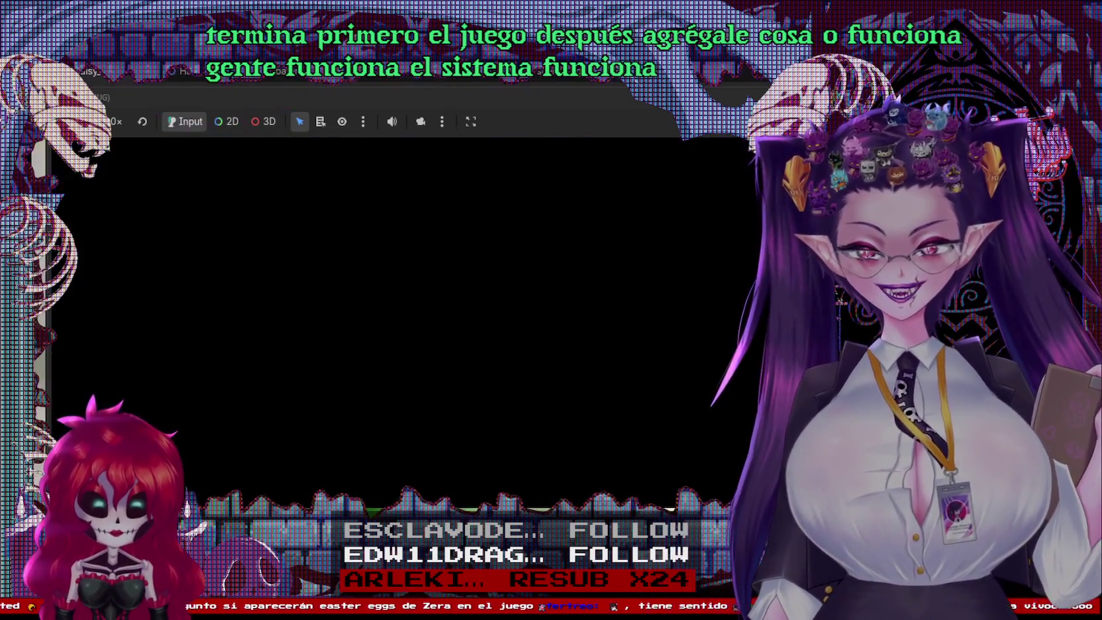
key(Left)
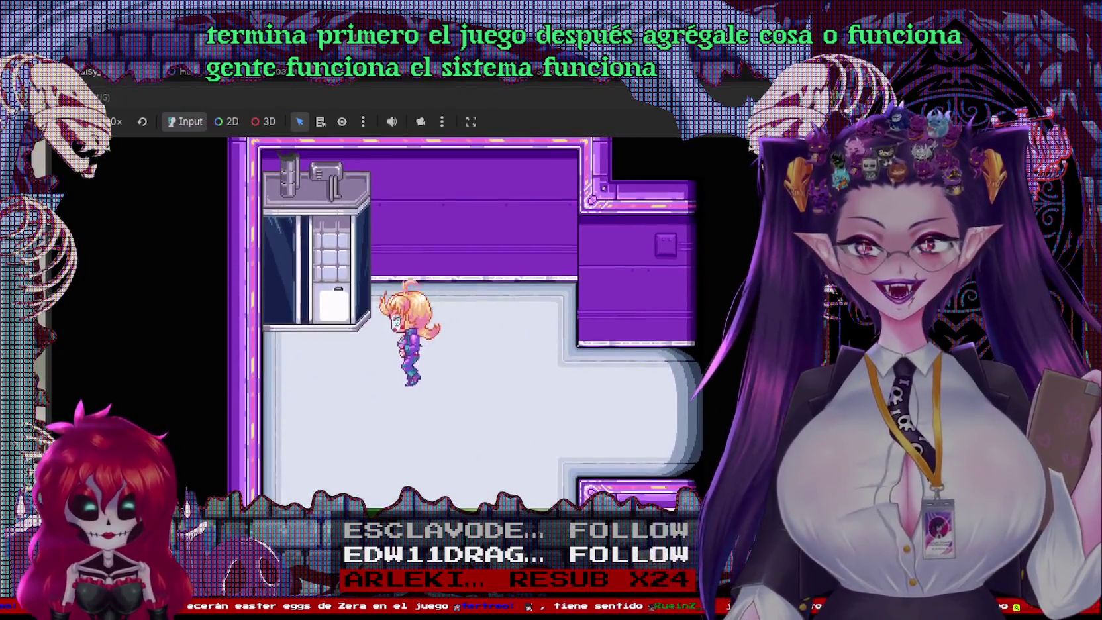
key(Right)
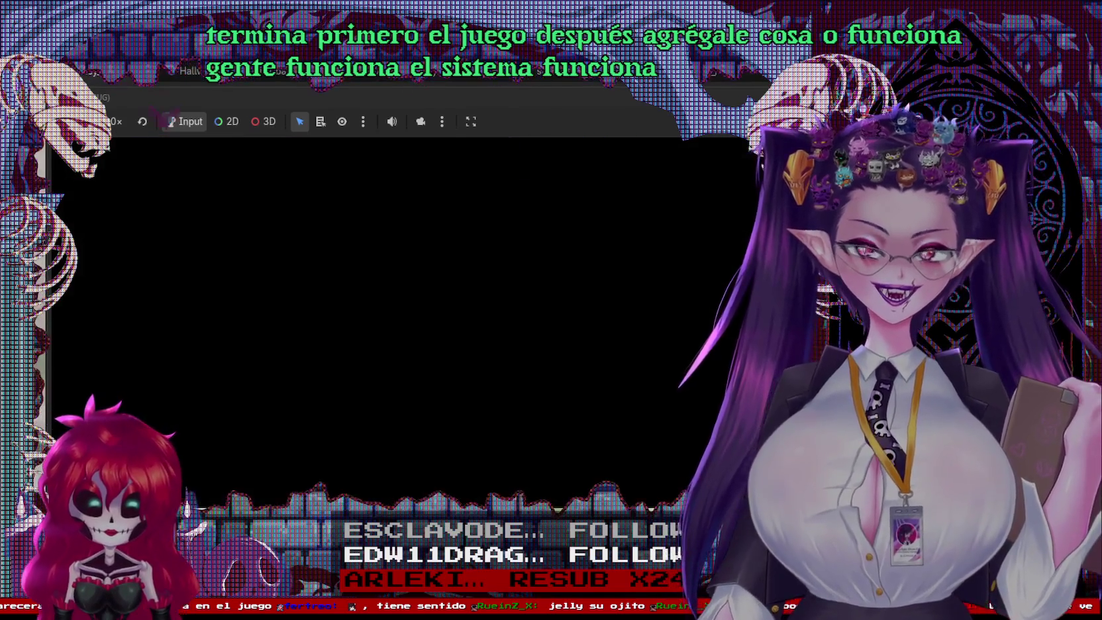
key(Down)
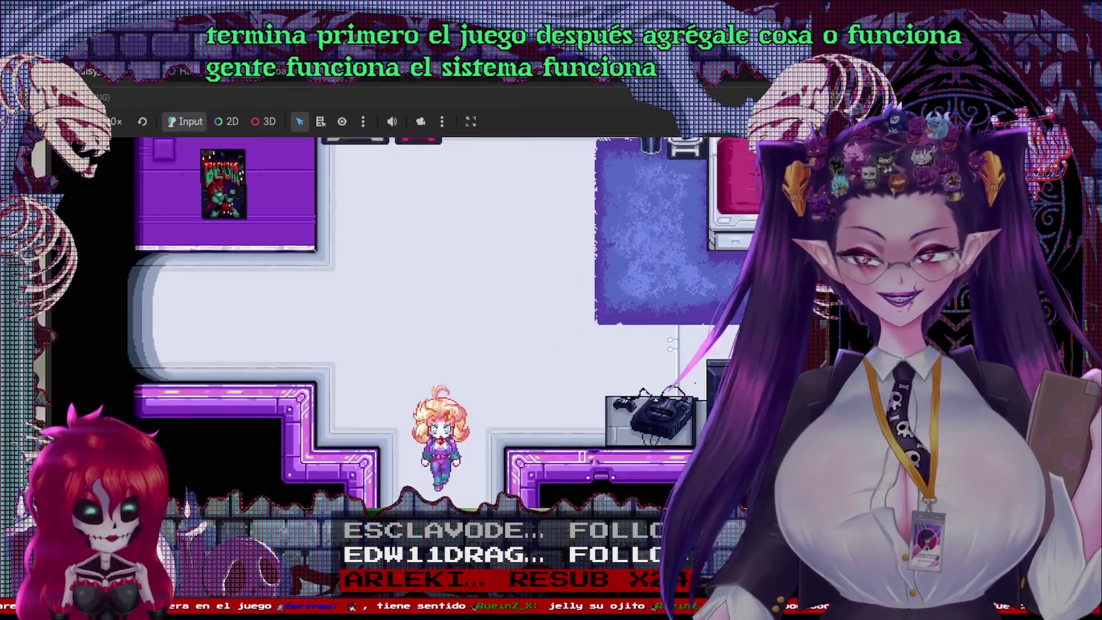
Step: Walk through the shelf room into the bathroom, move around it, and stop the playtest
key(Right)
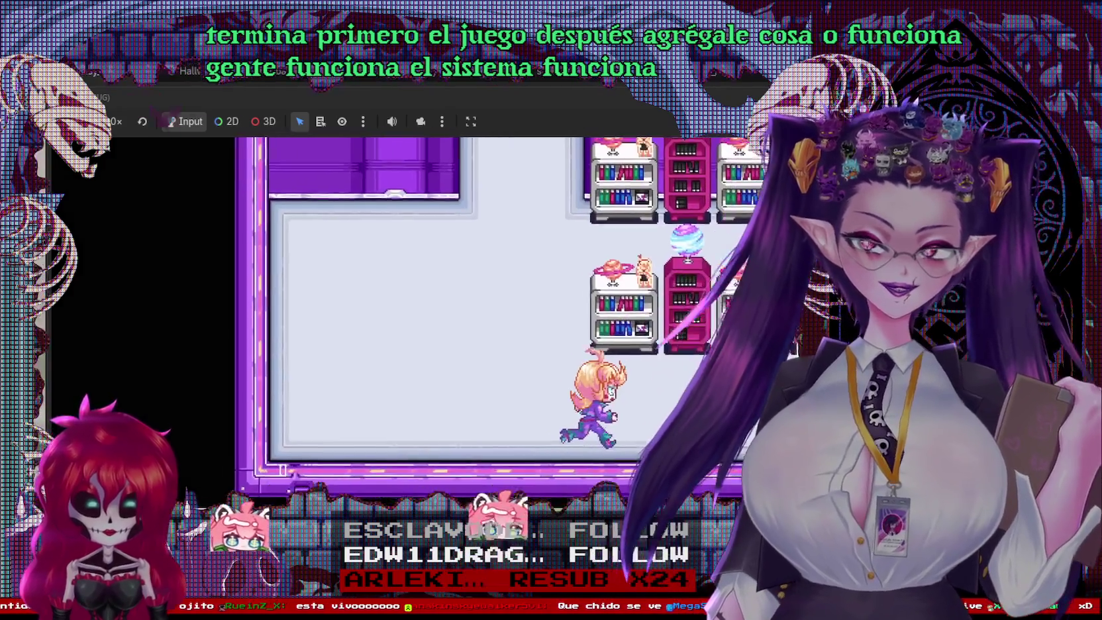
key(Left)
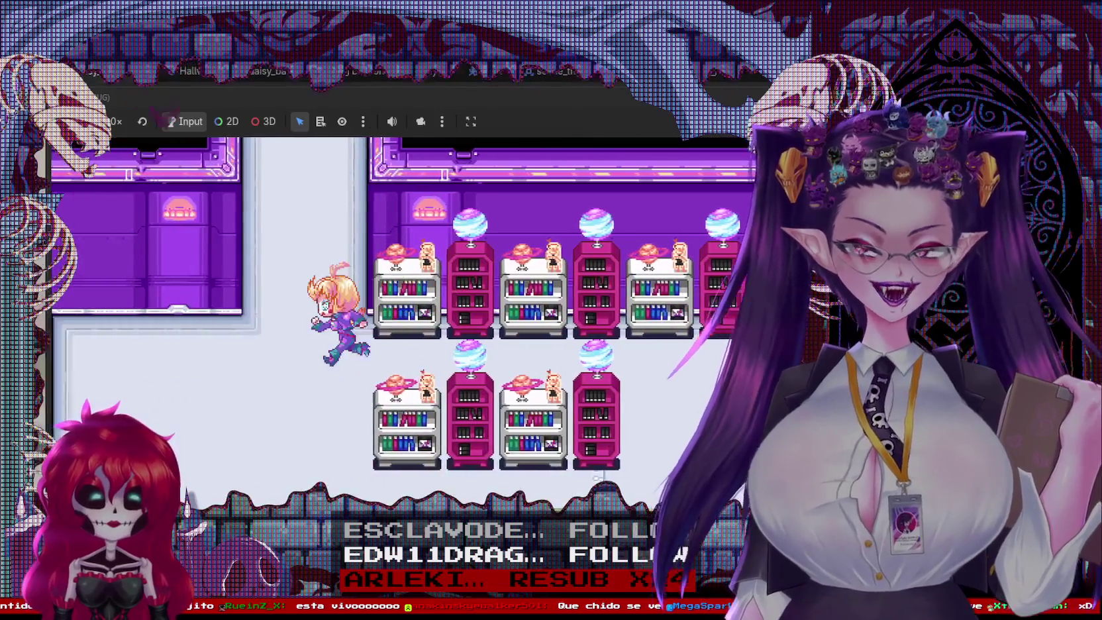
key(Up)
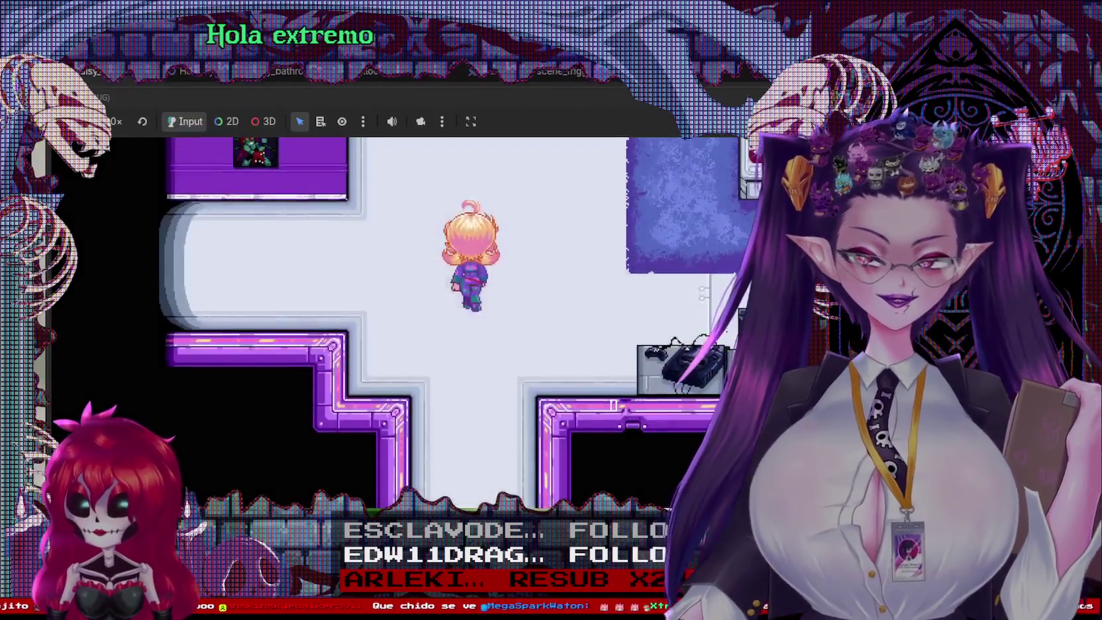
key(Left)
key(Right)
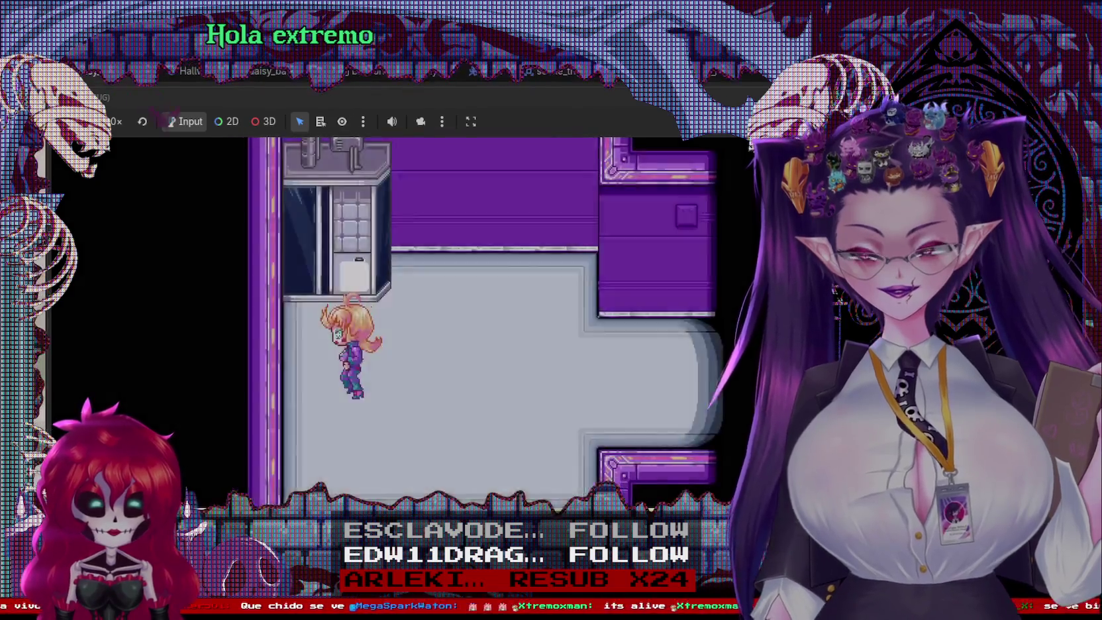
key(Down)
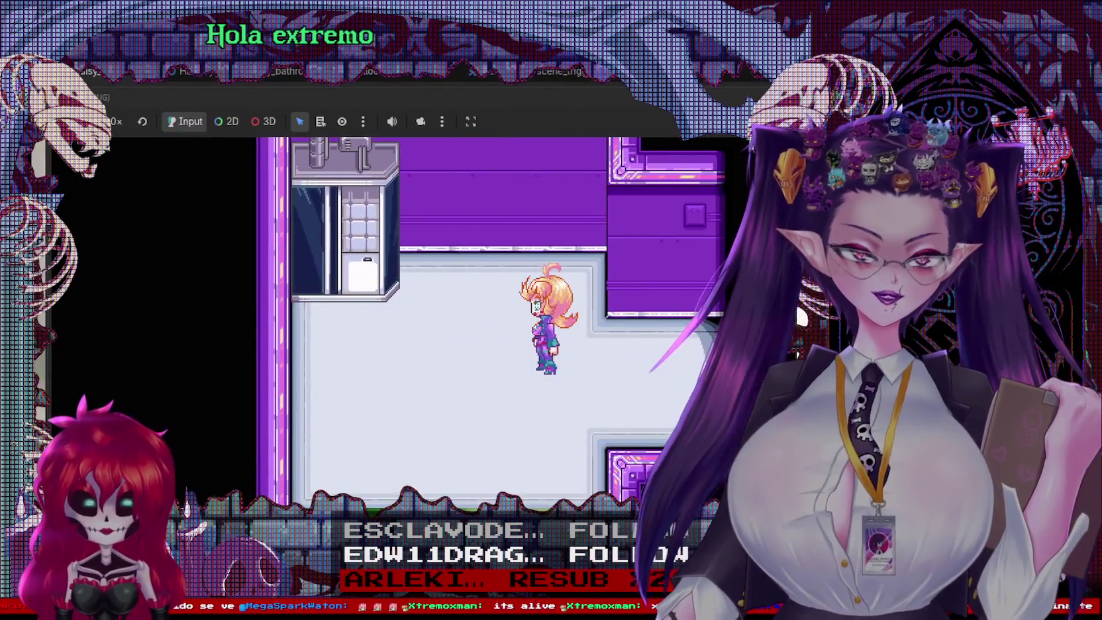
key(Left)
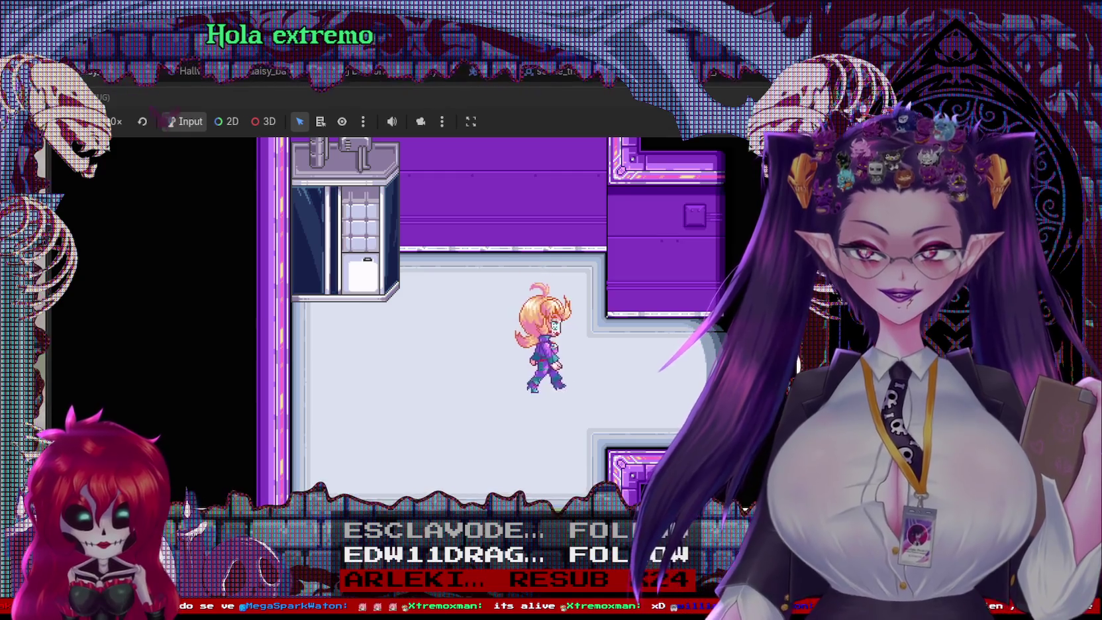
key(Left)
key(Down)
key(Right)
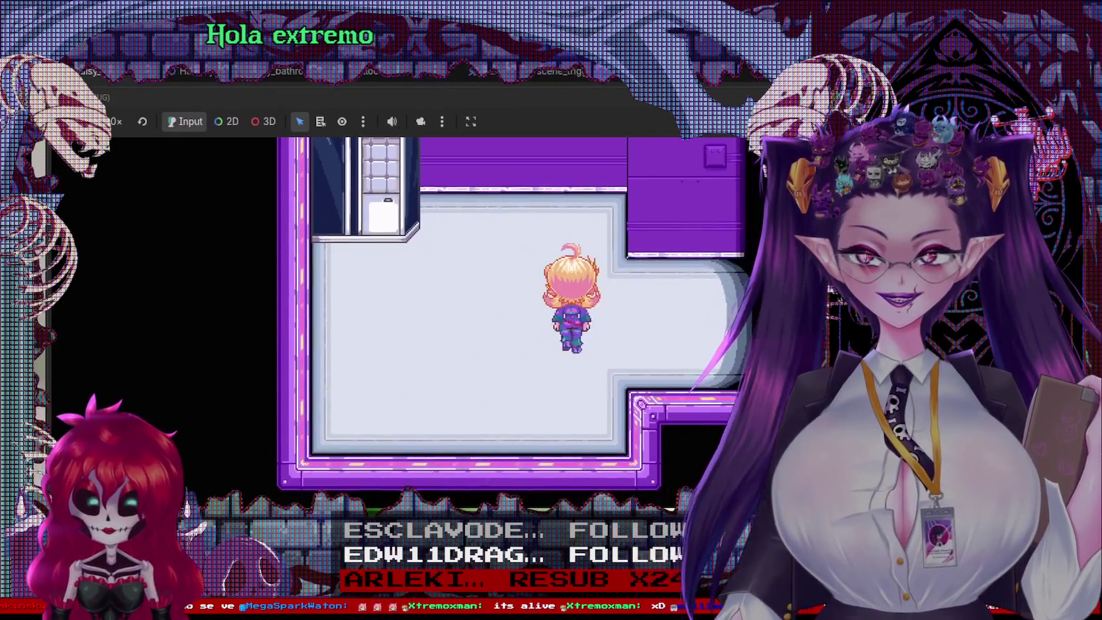
key(Left)
key(Right)
key(Up)
key(Left)
key(Down)
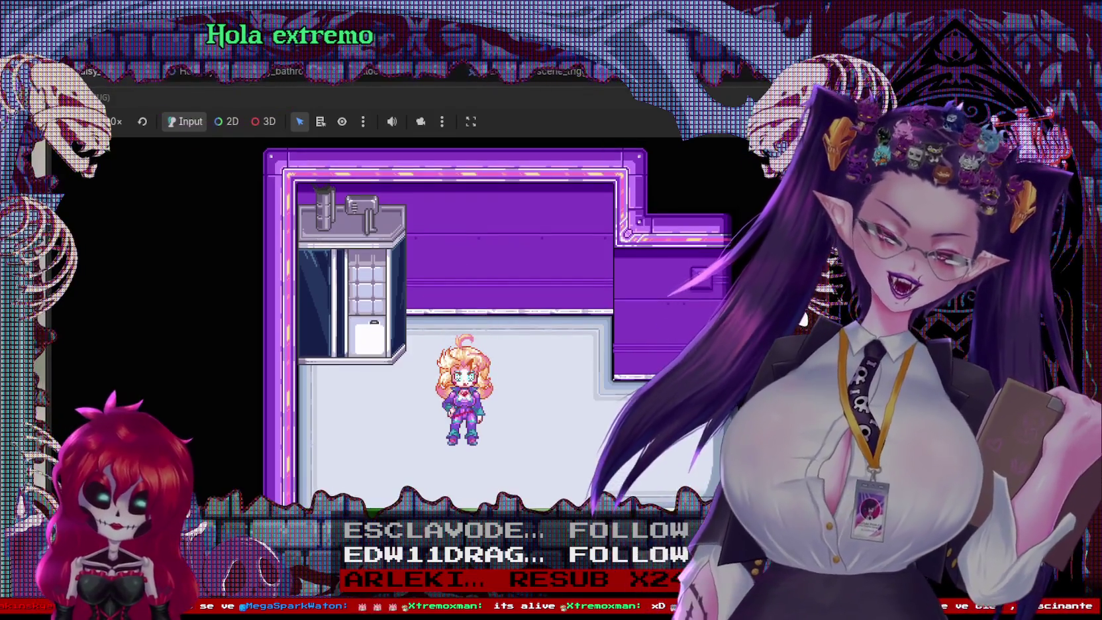
key(F8)
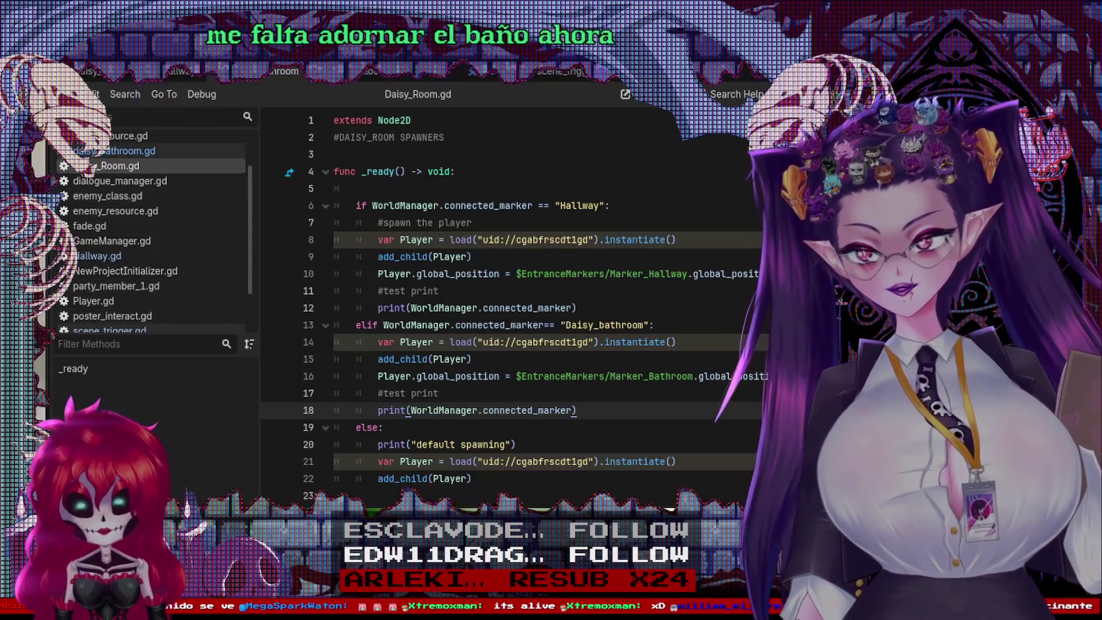
Step: Show the bathroom scene in the 2D view and save it
key(ctrl+F1)
scroll(603, 329, down, 2)
key(ctrl+s)
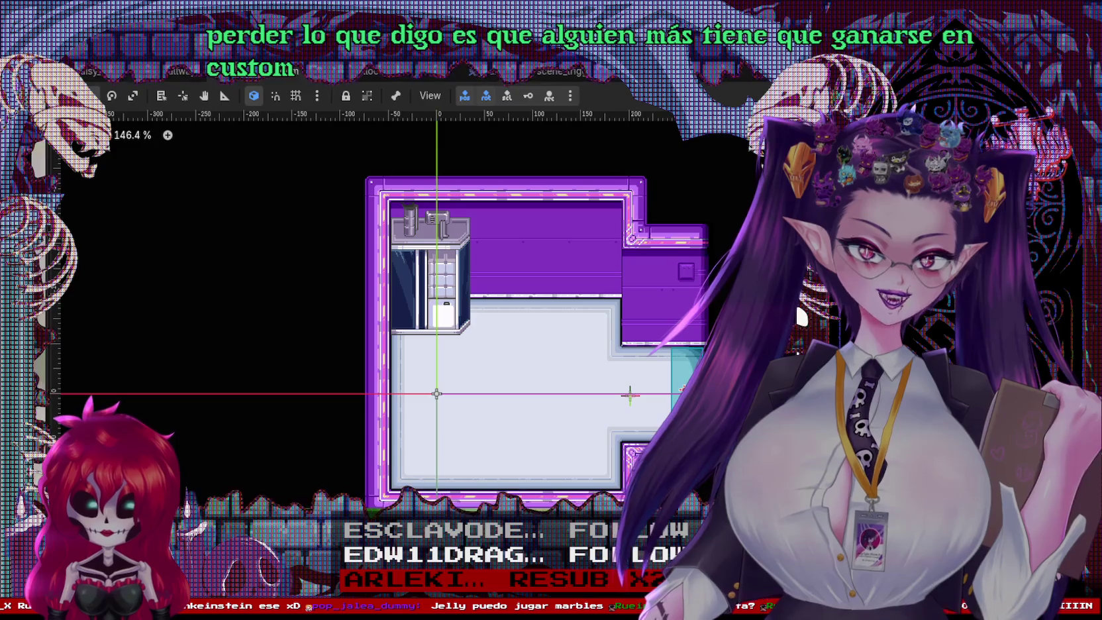
Step: Select the cyan door tile in the bathroom and open the Windows Start menu
click(685, 391)
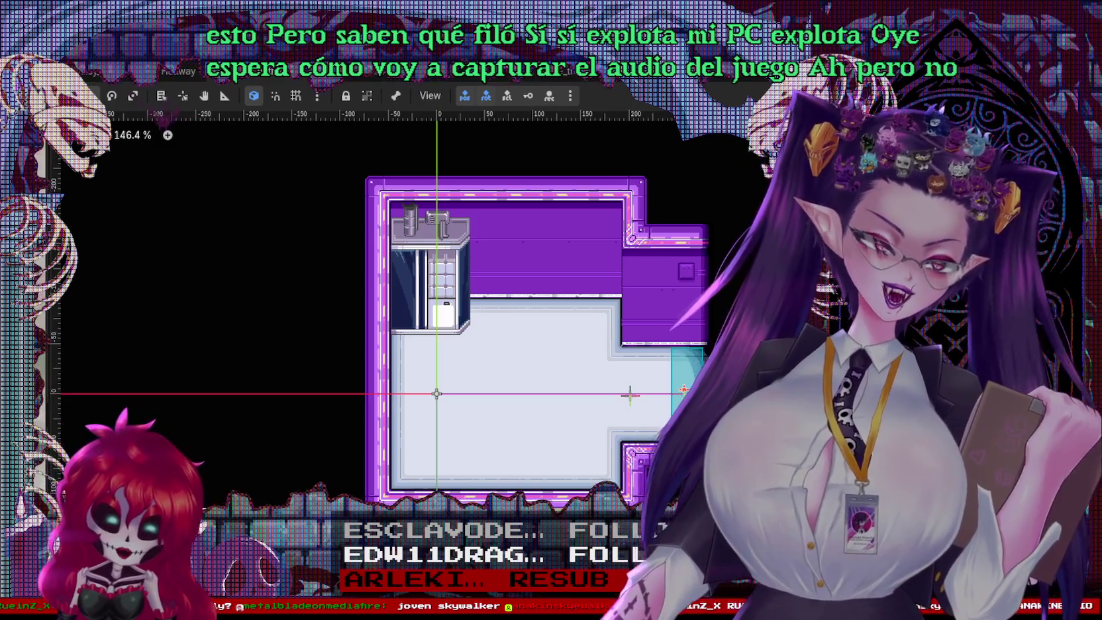
key(super)
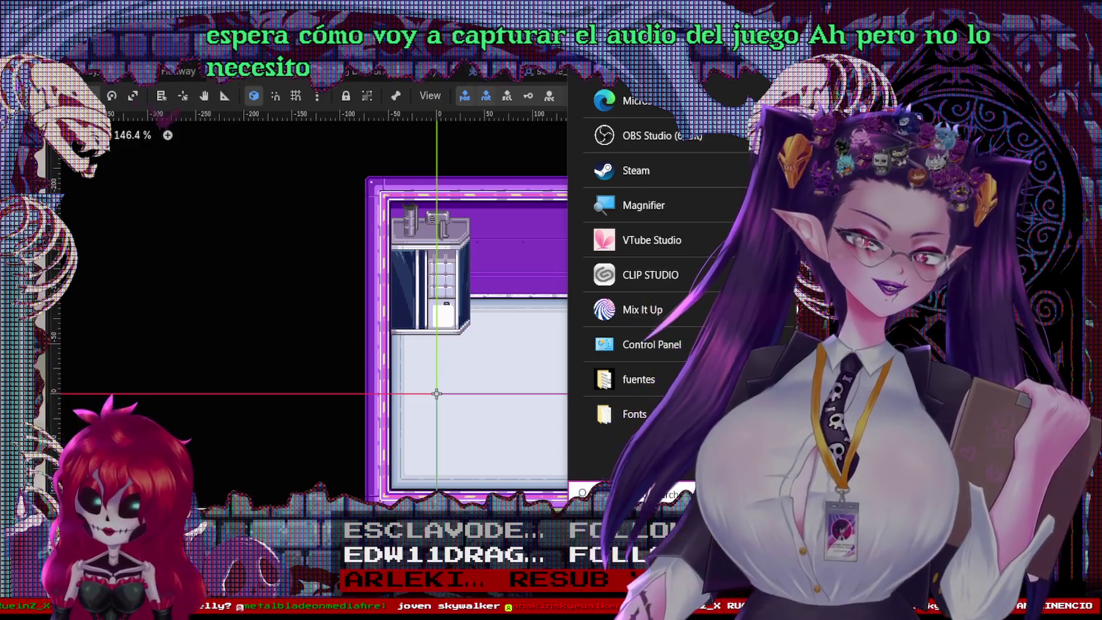
Step: Search the Start menu for 'marbles' and launch the top result
text(marb)
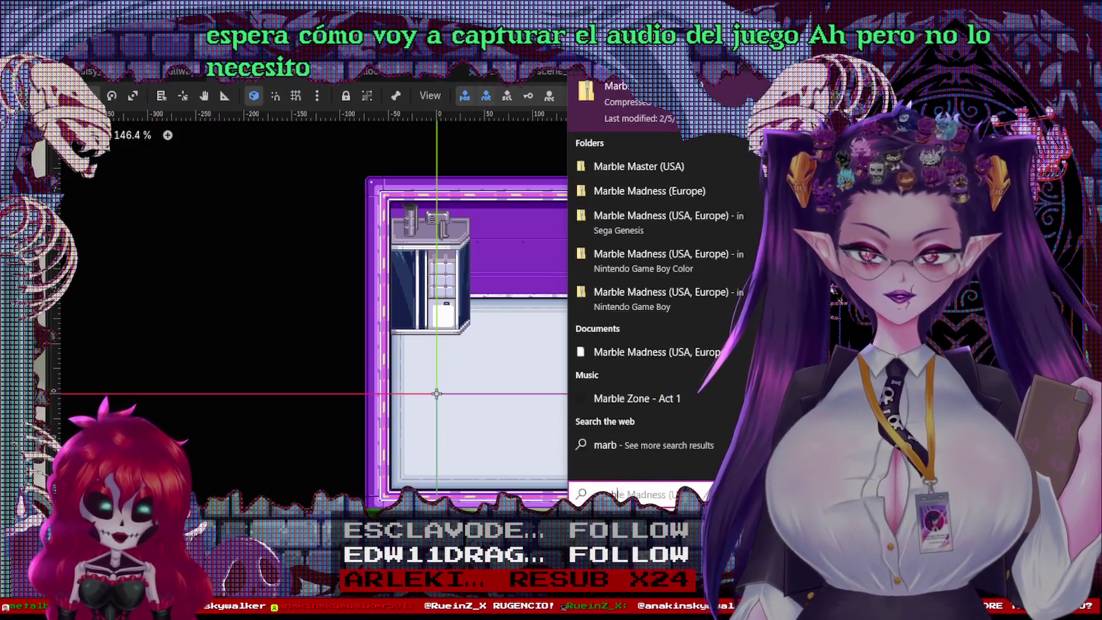
text(les)
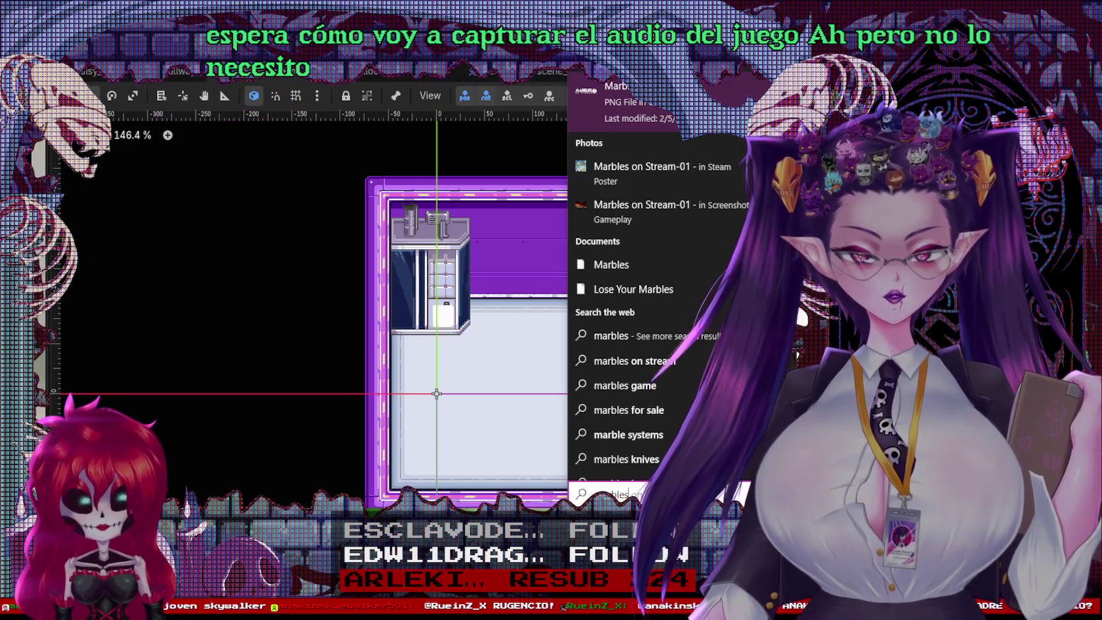
key(Escape)
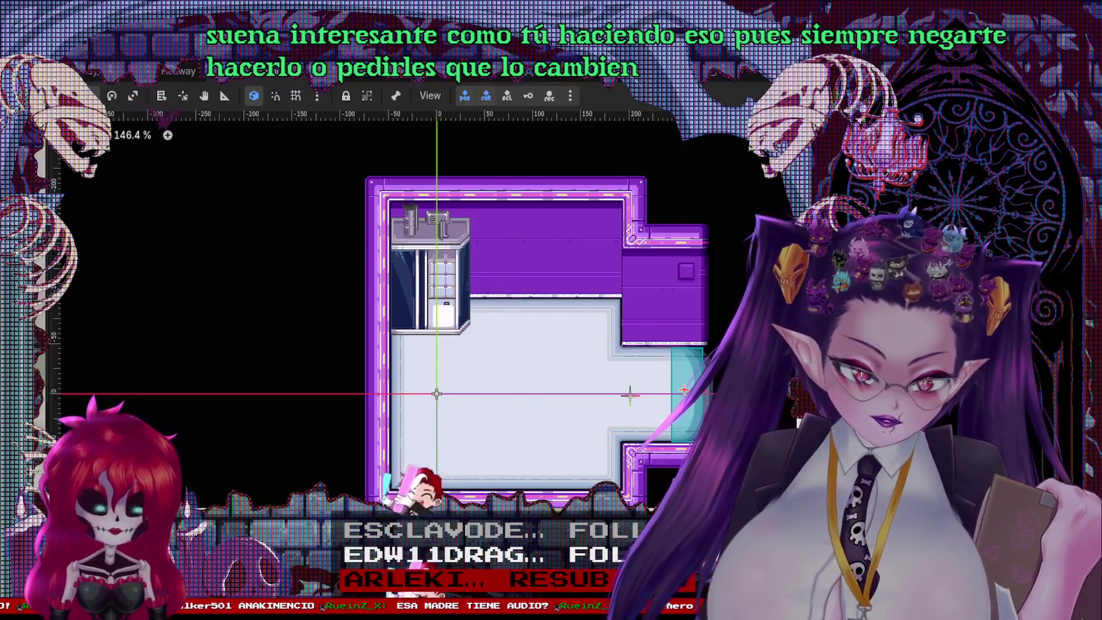
key(super+d)
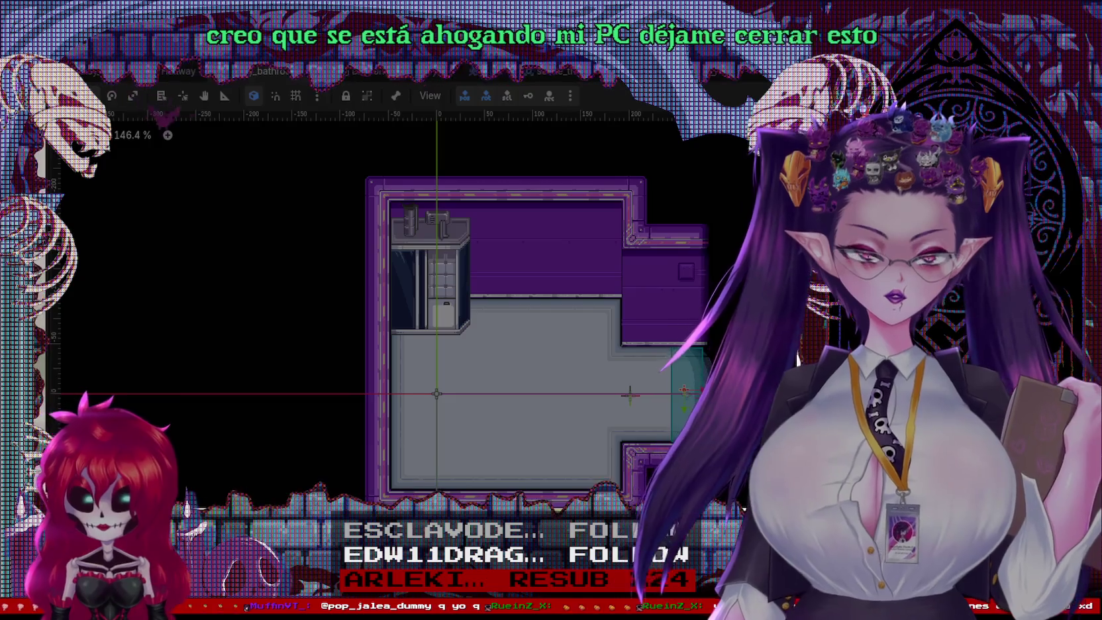
Step: Close the unresponsive Godot editor window, leaving the running Marbles on Stream game in view
click(735, 75)
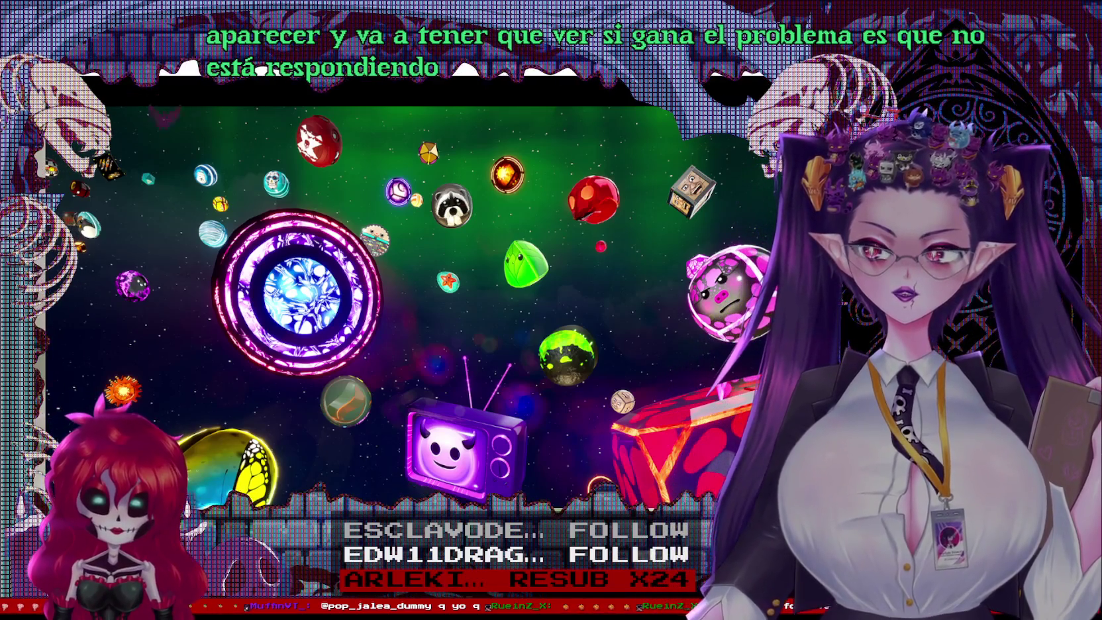
Step: Switch from the frozen marbles game to the Steam library window with Alt+Tab
key(alt+Tab)
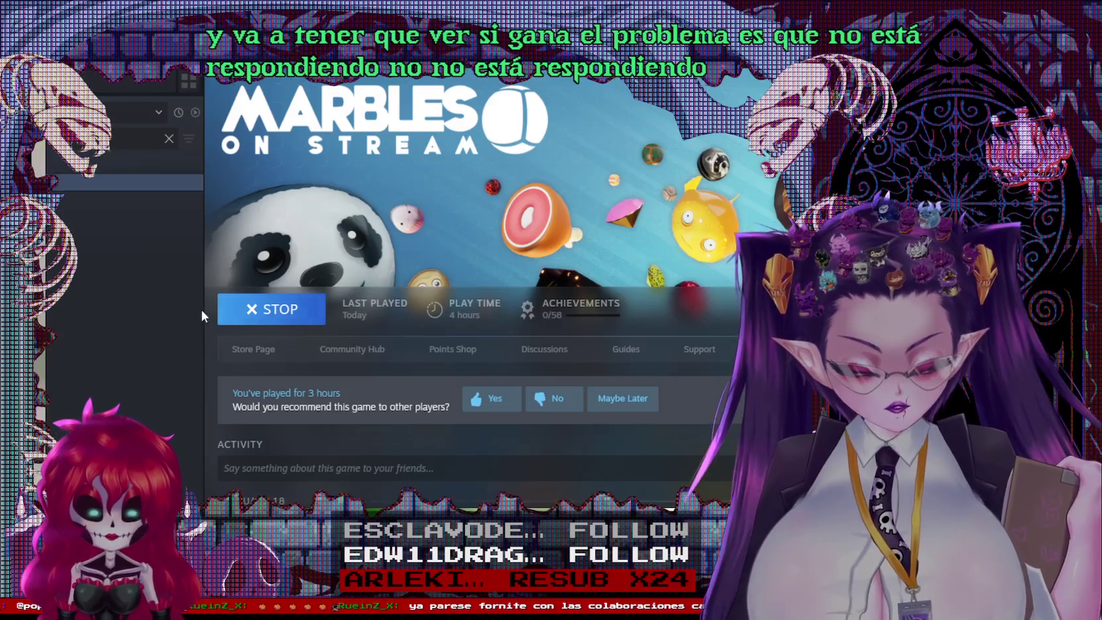
Step: Stop the frozen Marbles on Stream from Steam, confirm the exit, and relaunch it with the chosen launch option
click(278, 301)
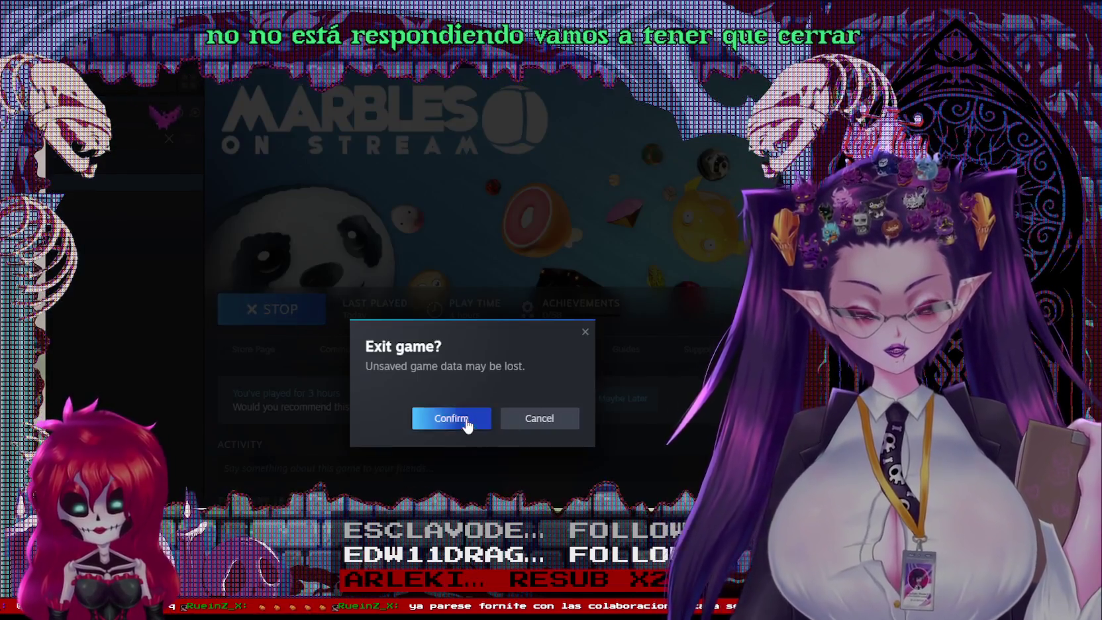
click(463, 419)
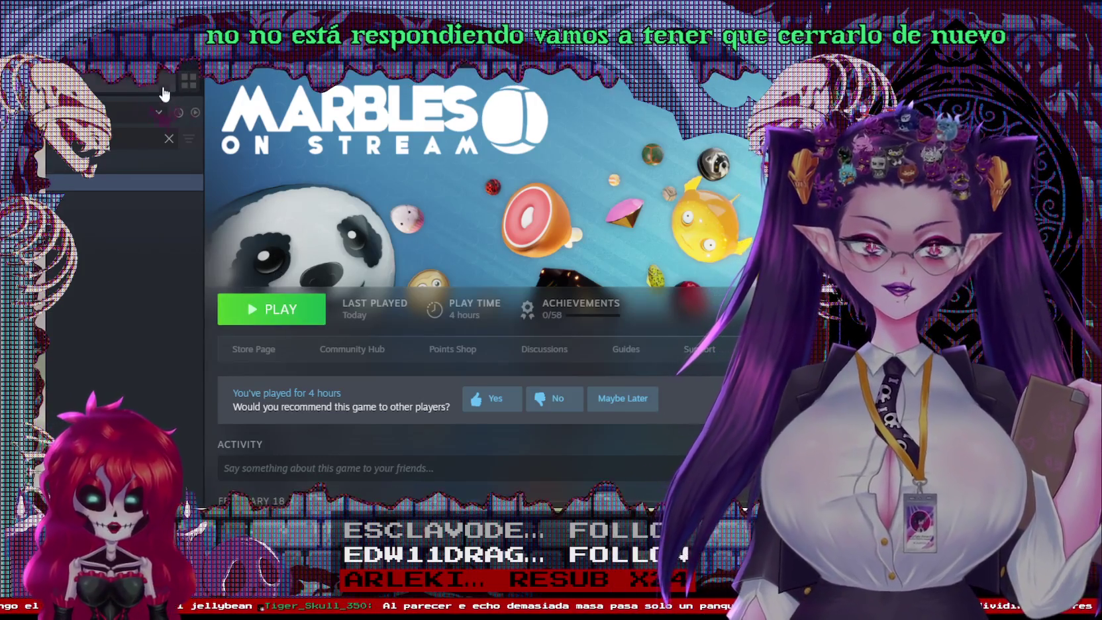
click(274, 319)
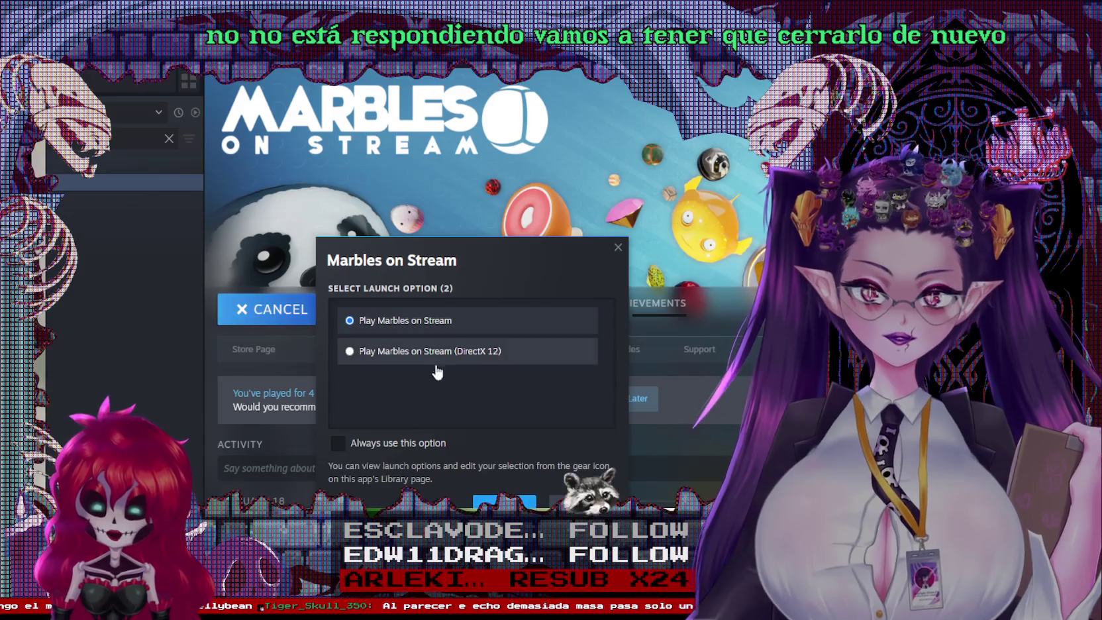
click(505, 501)
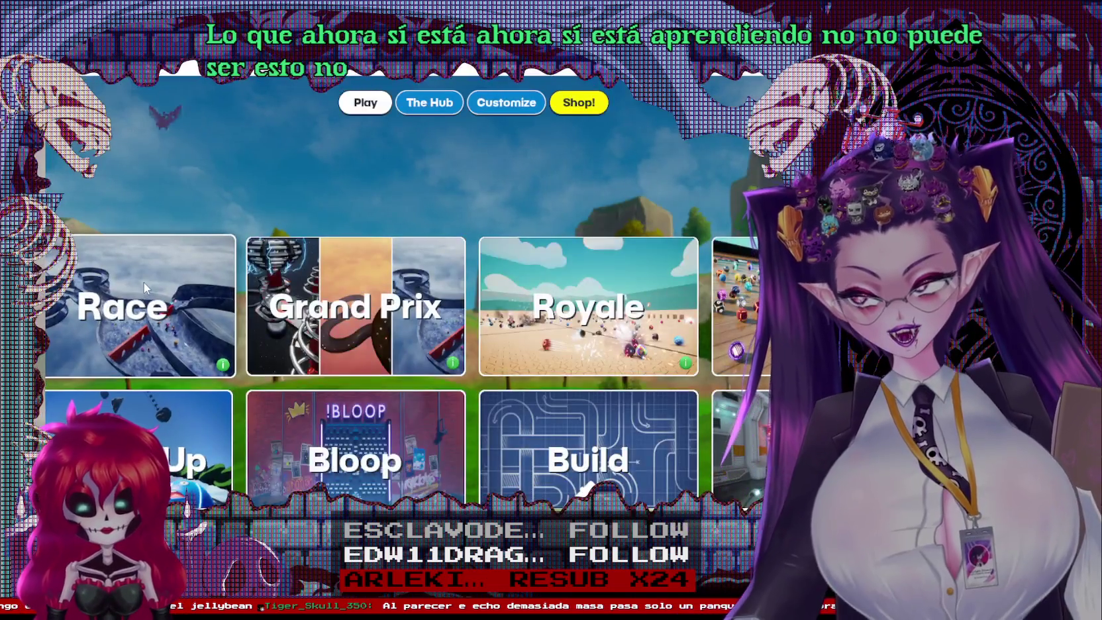
Step: Open the Race map list and scroll through tracks like Buckshot, Bongo Boogie and Portal Purgatory
click(144, 282)
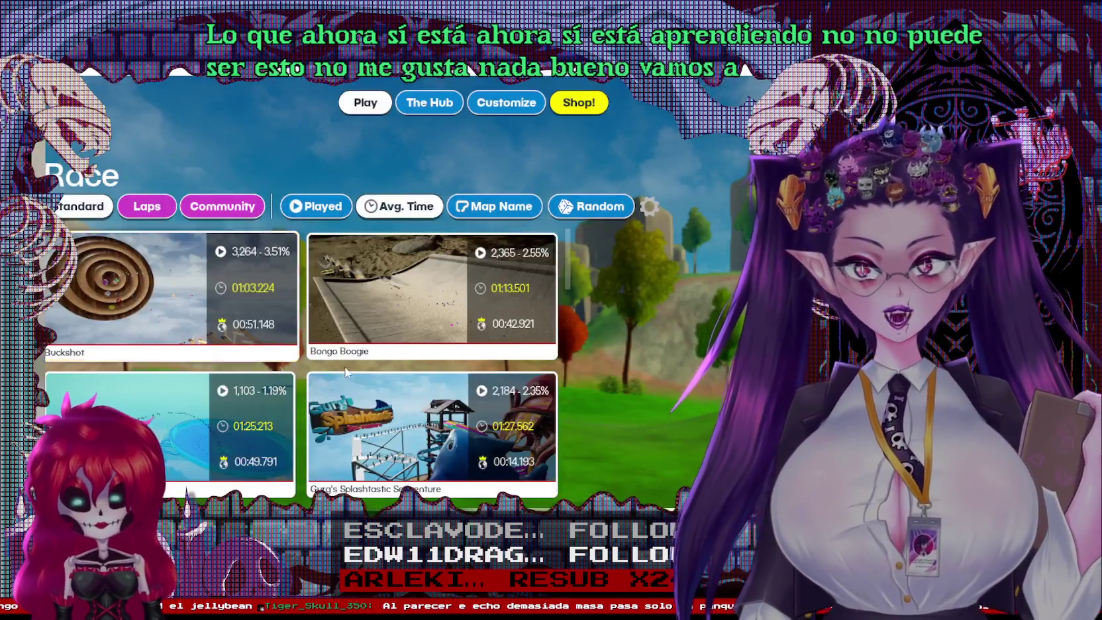
scroll(404, 308, down, 2)
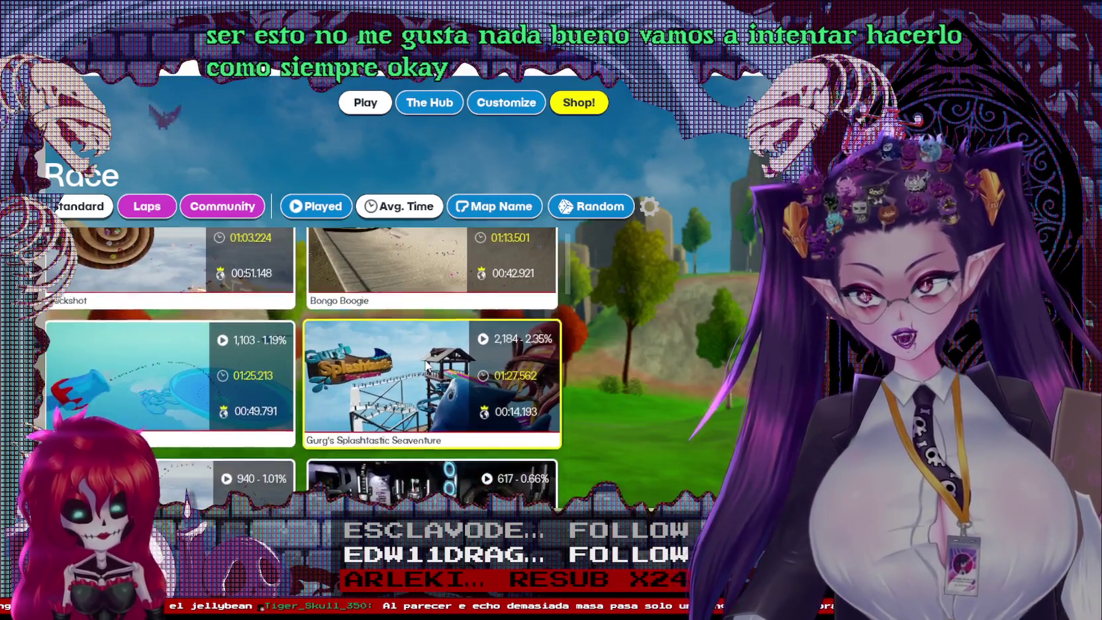
scroll(371, 306, up, 2)
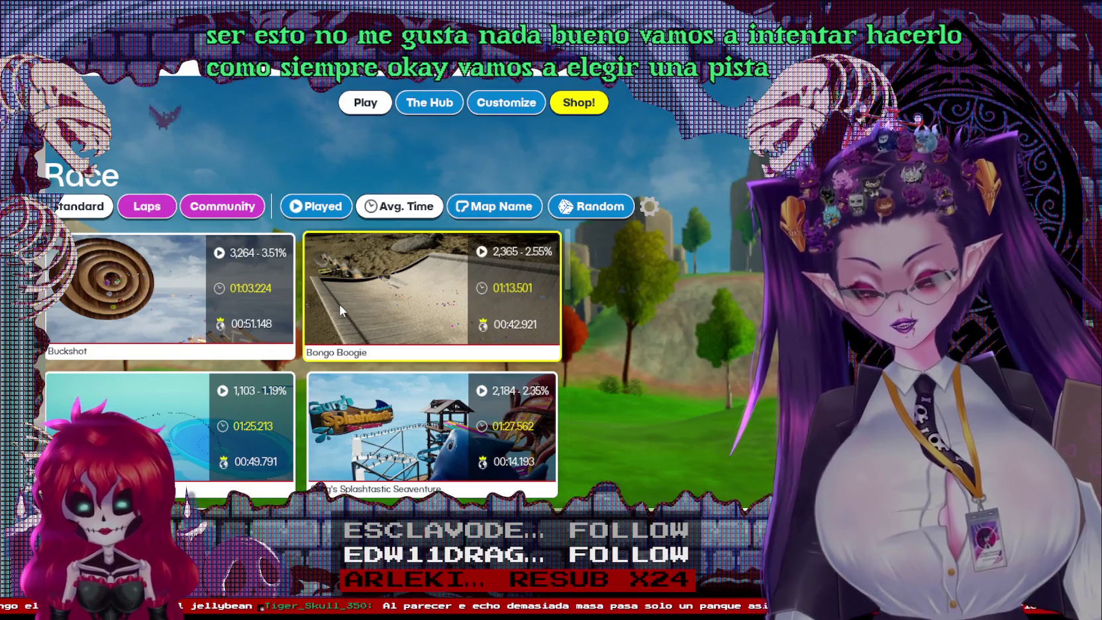
scroll(569, 479, down, 2)
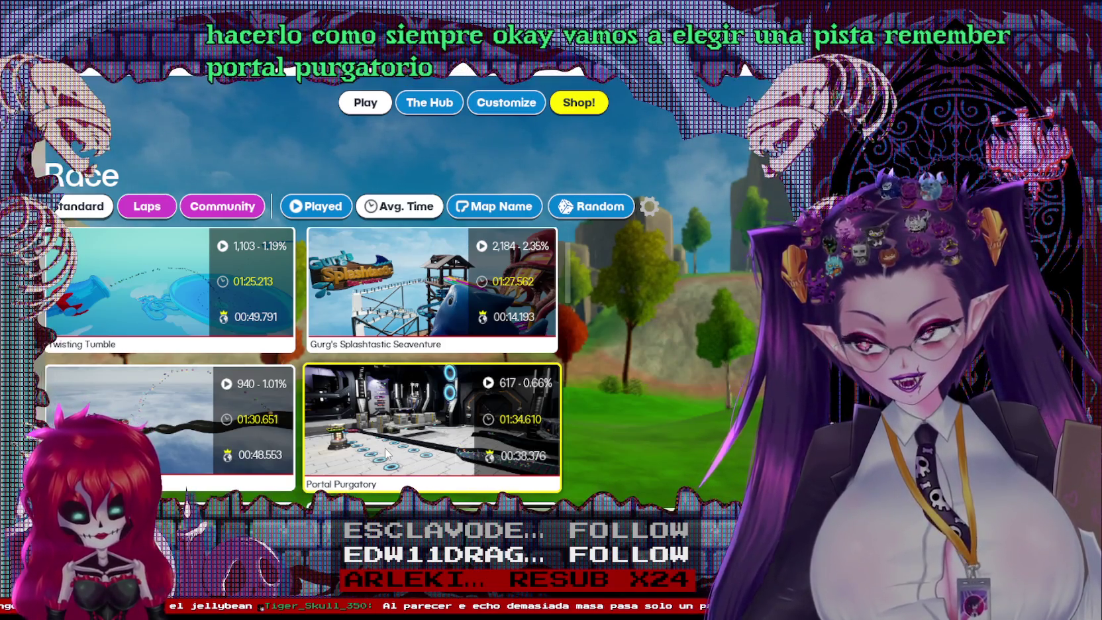
scroll(386, 454, up, 2)
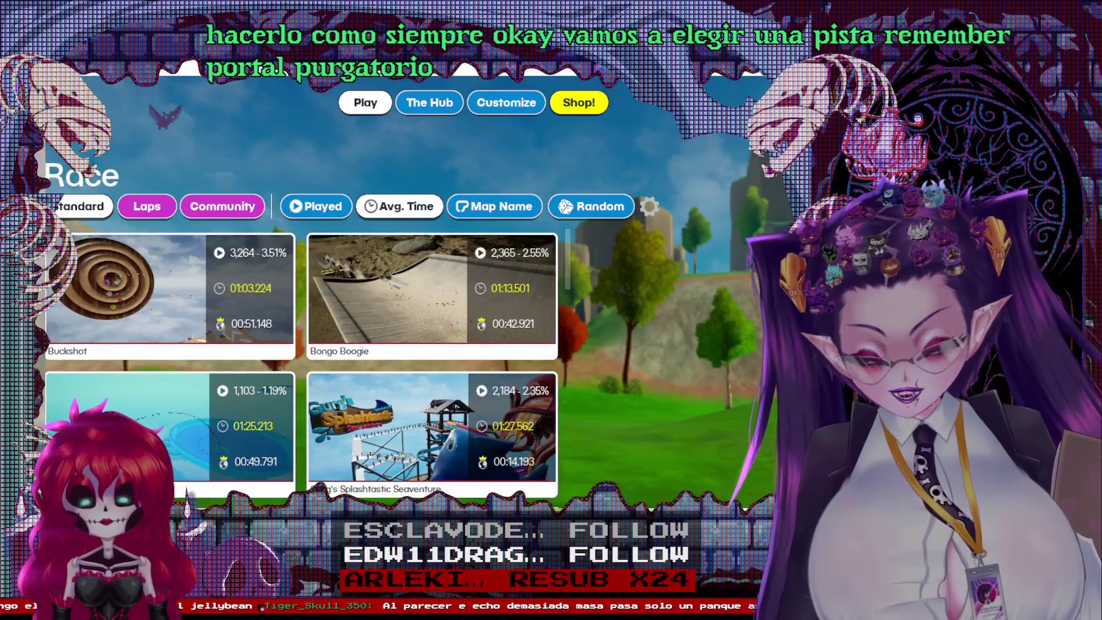
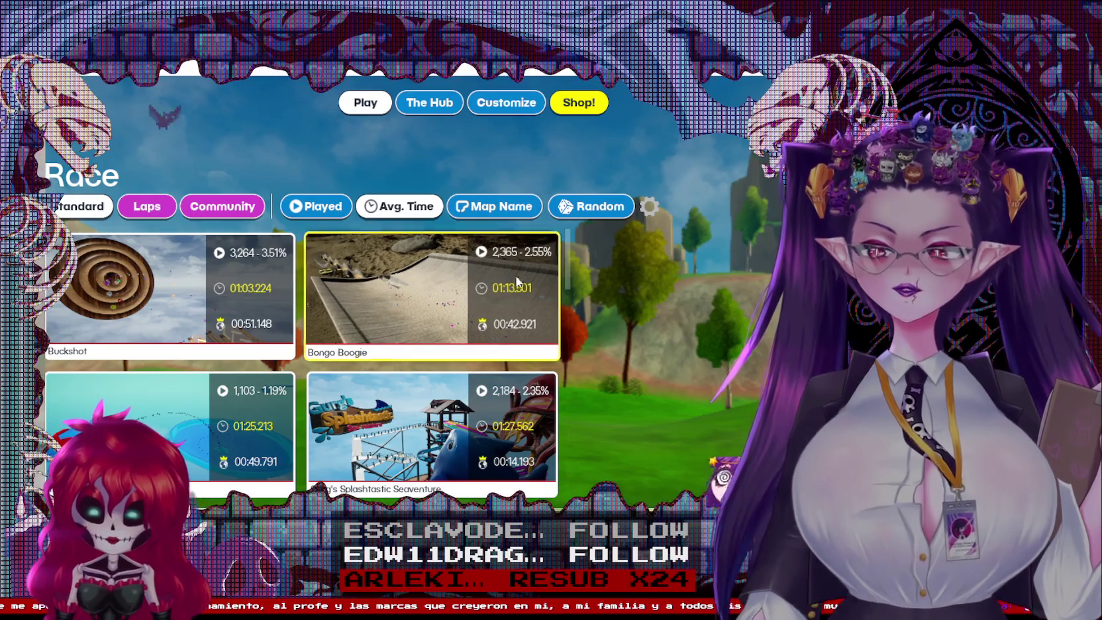
Step: Pick the Waterfall track from further down the race list
scroll(456, 406, down, 6)
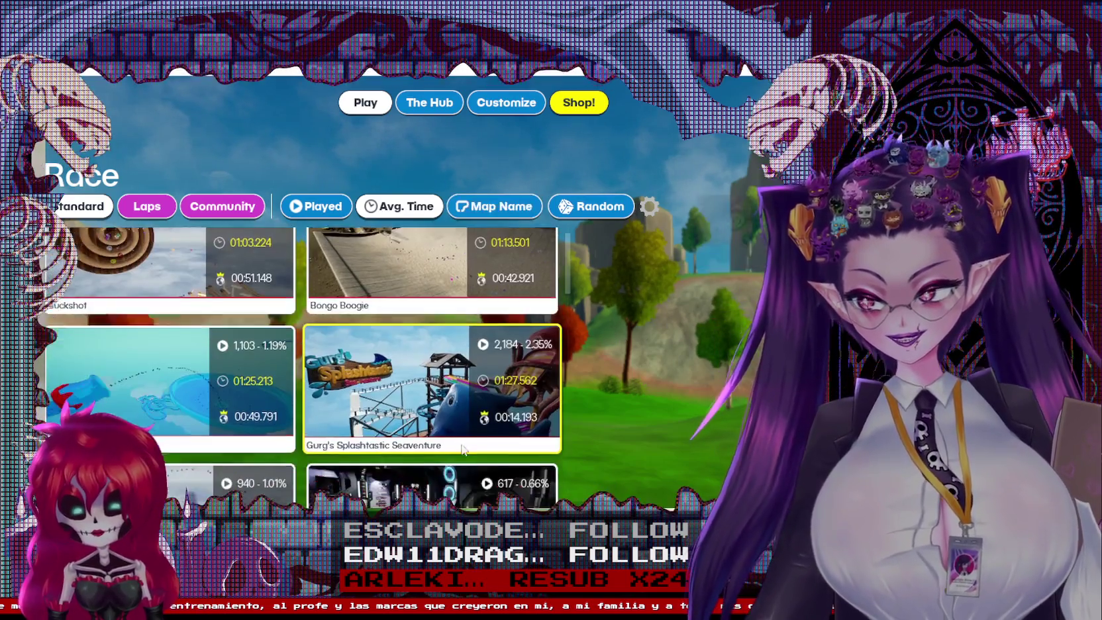
scroll(250, 427, down, 3)
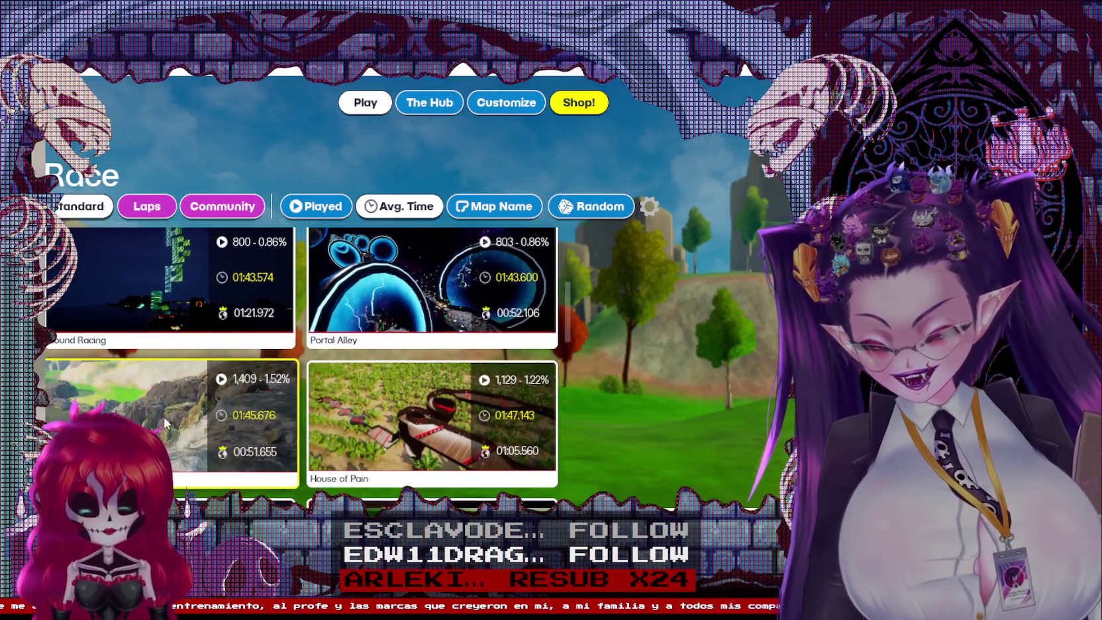
click(165, 417)
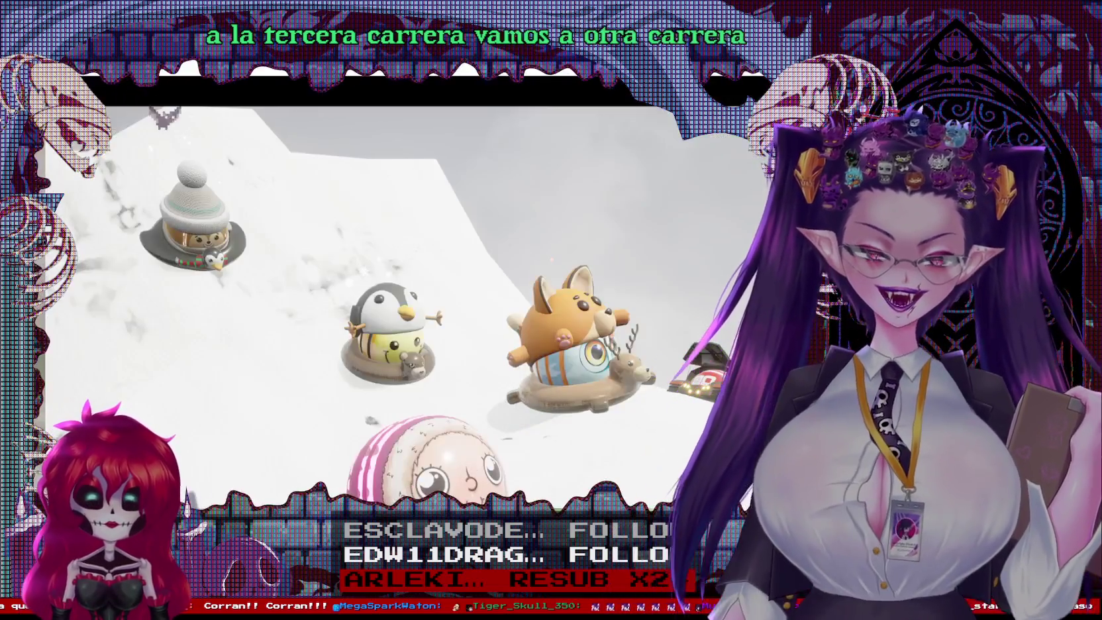
Step: Select the Eye of the Storm track and launch its race
scroll(433, 470, down, 5)
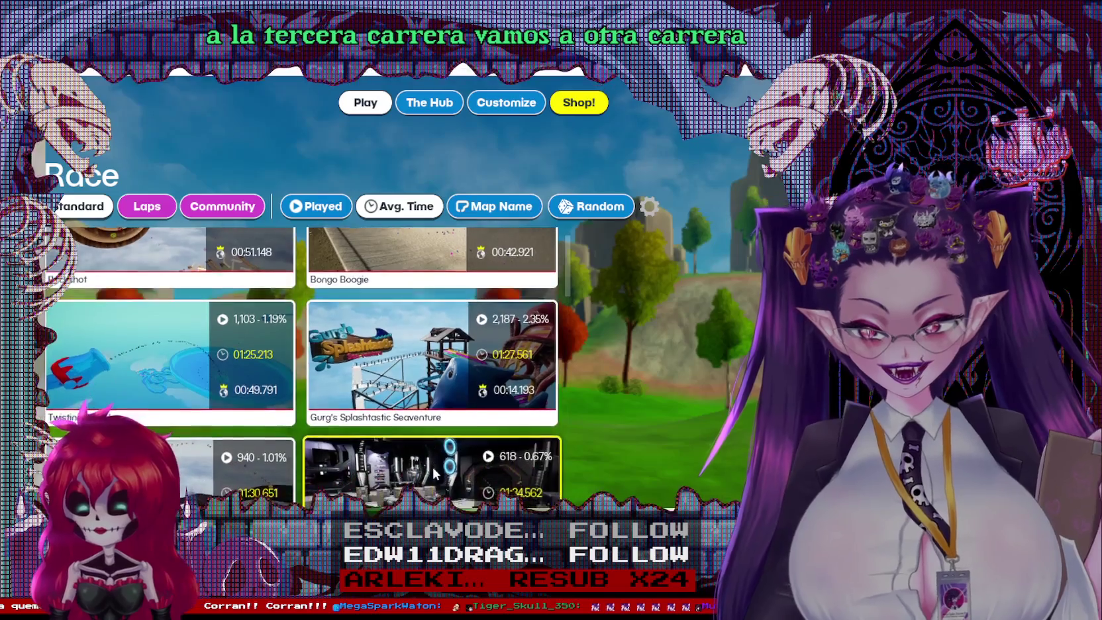
scroll(436, 420, down, 6)
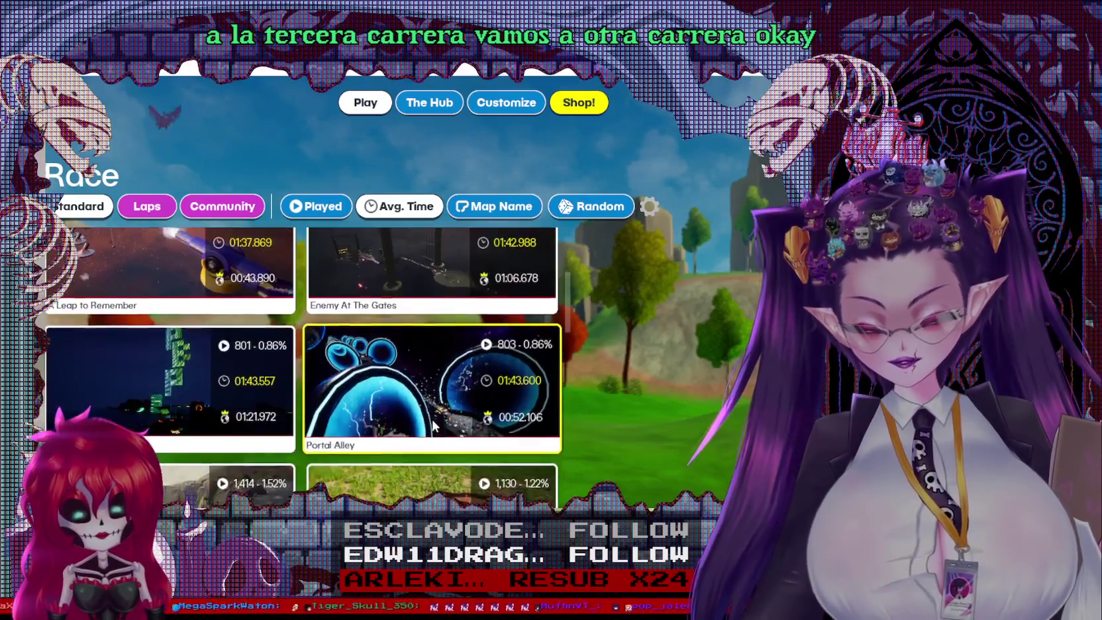
scroll(437, 409, down, 3)
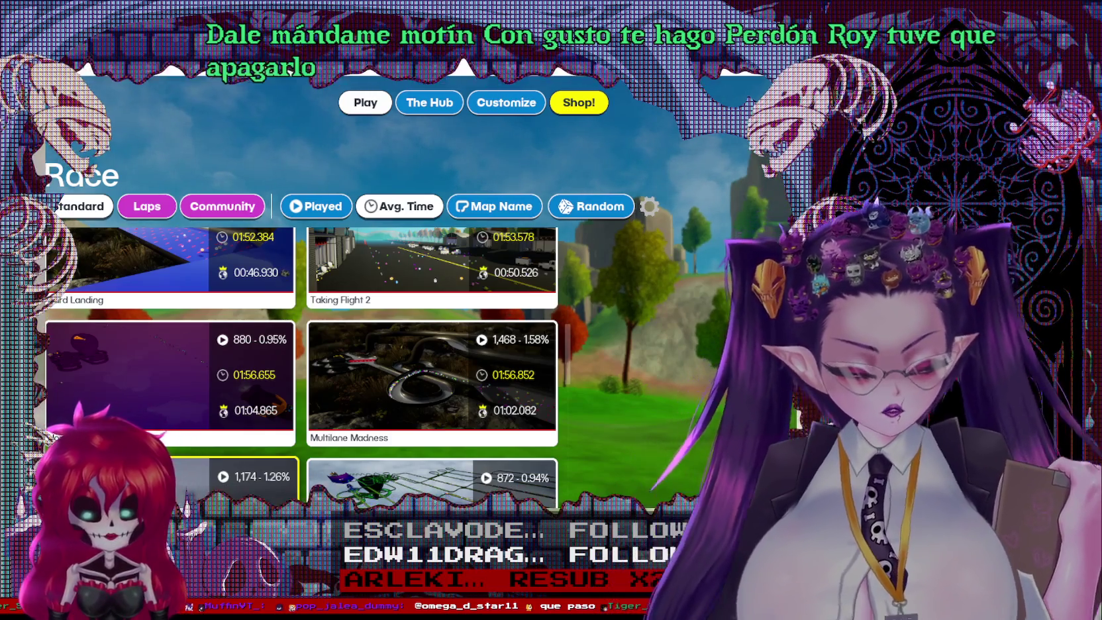
scroll(302, 367, down, 1)
scroll(185, 479, down, 3)
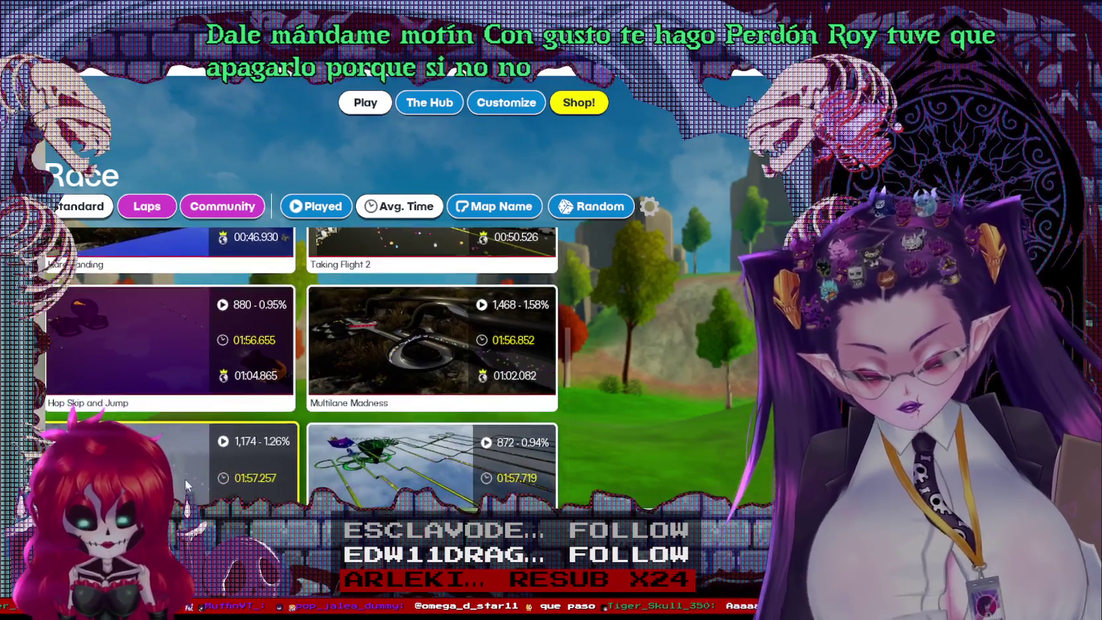
click(162, 428)
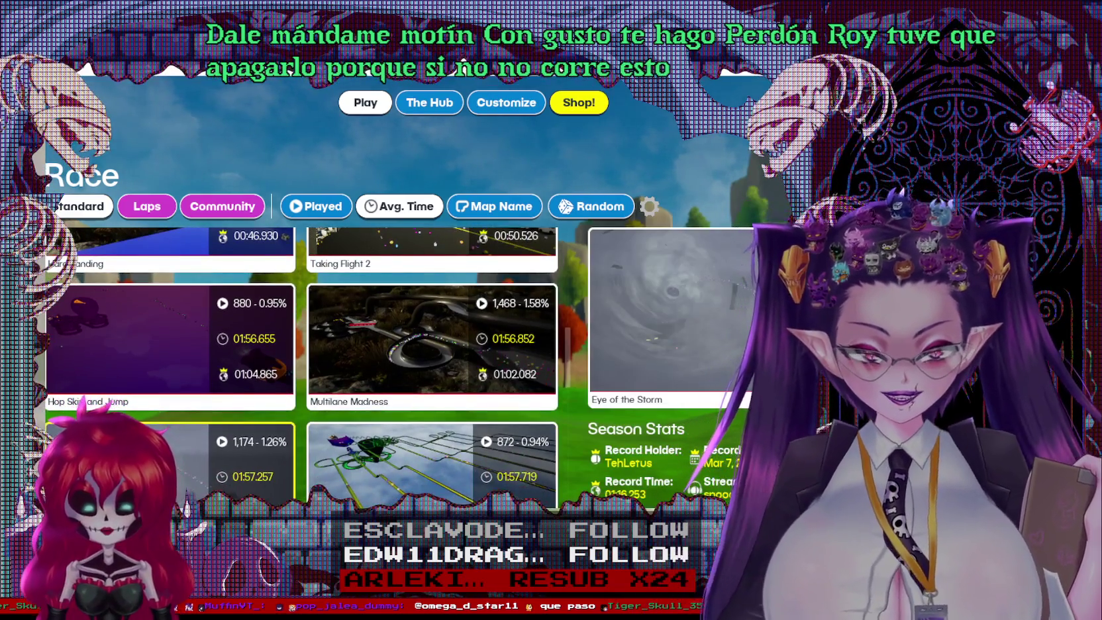
click(162, 426)
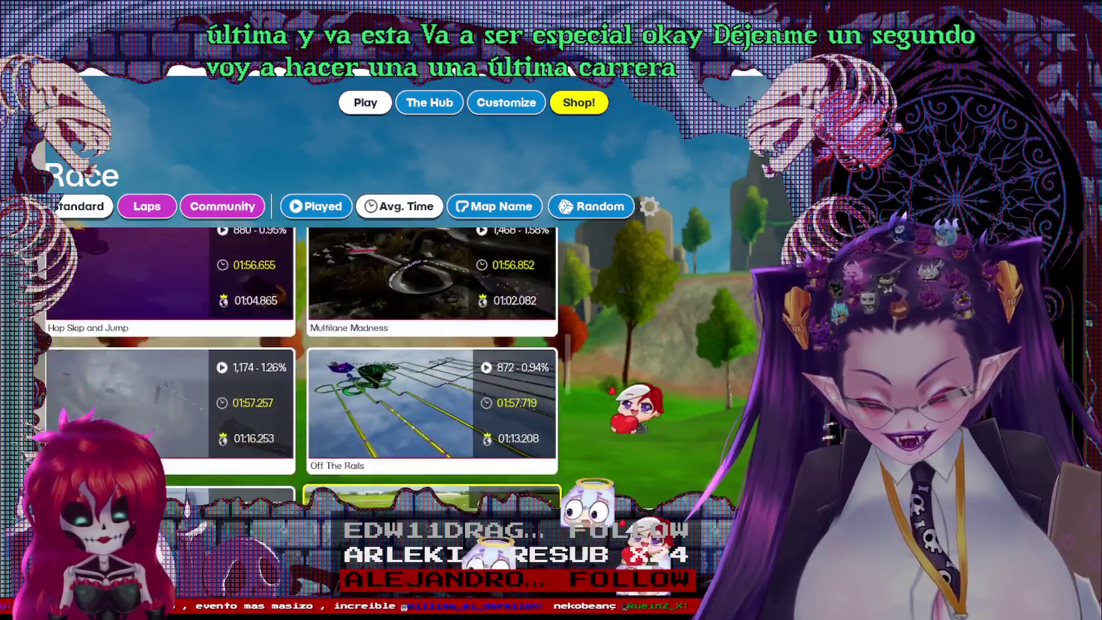
Step: Browse down the Race map grid until the Marble Factory card is in view
scroll(301, 357, down, 5)
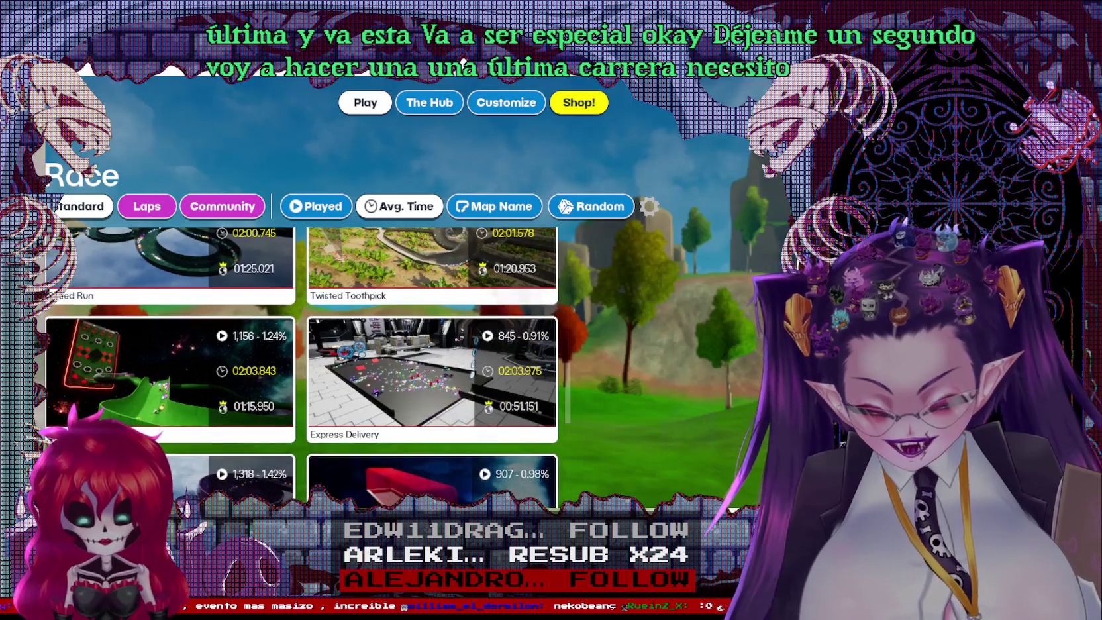
scroll(413, 446, down, 5)
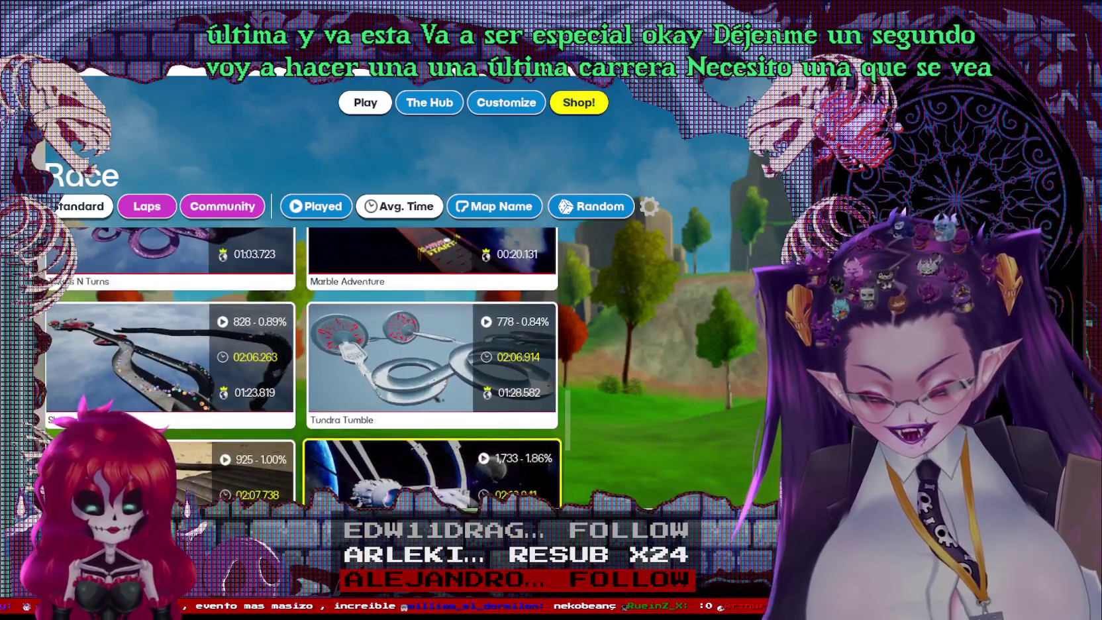
scroll(414, 445, down, 5)
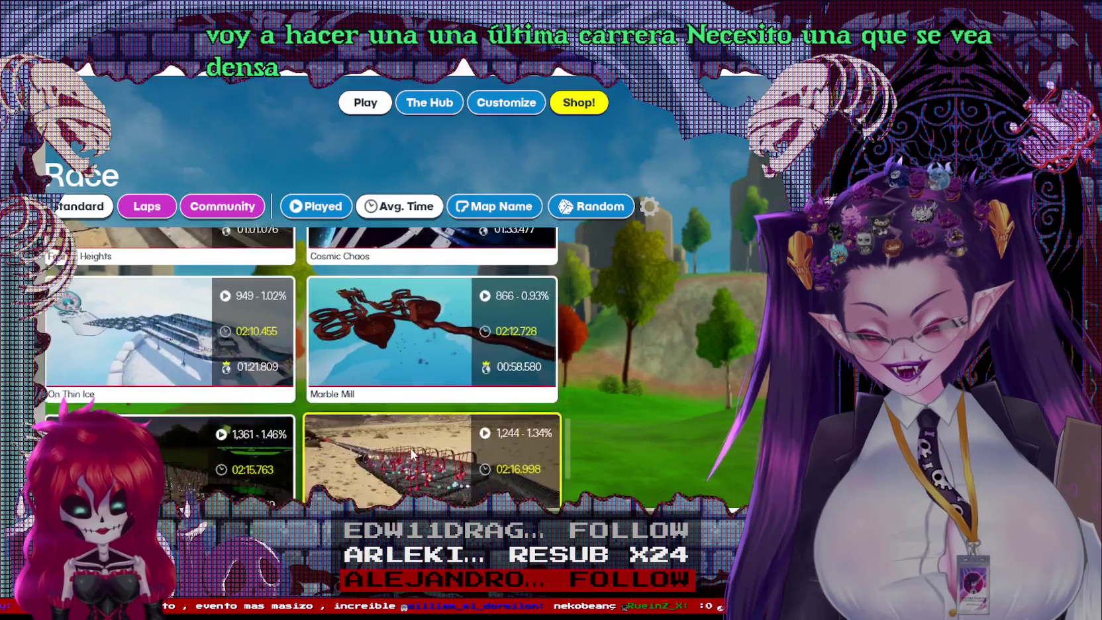
scroll(402, 483, down, 5)
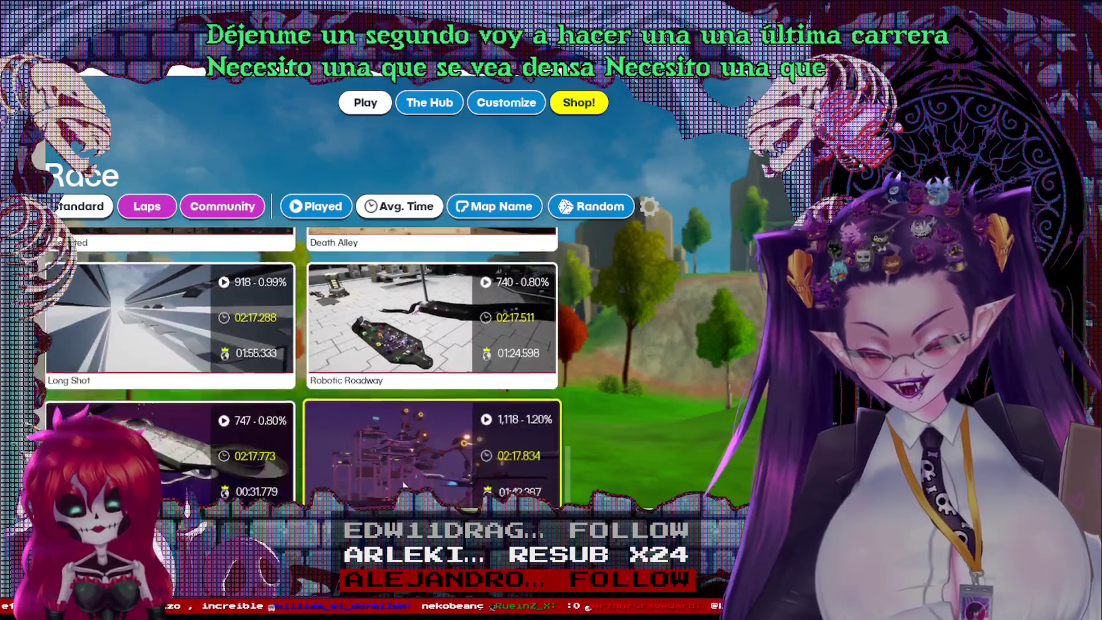
scroll(344, 371, down, 3)
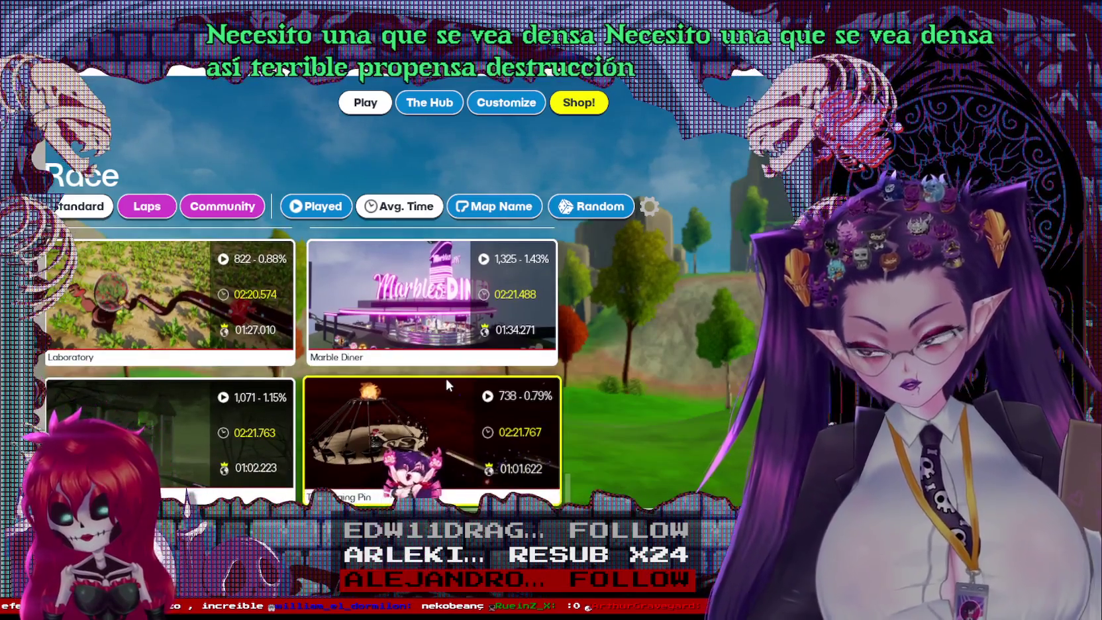
scroll(455, 376, down, 2)
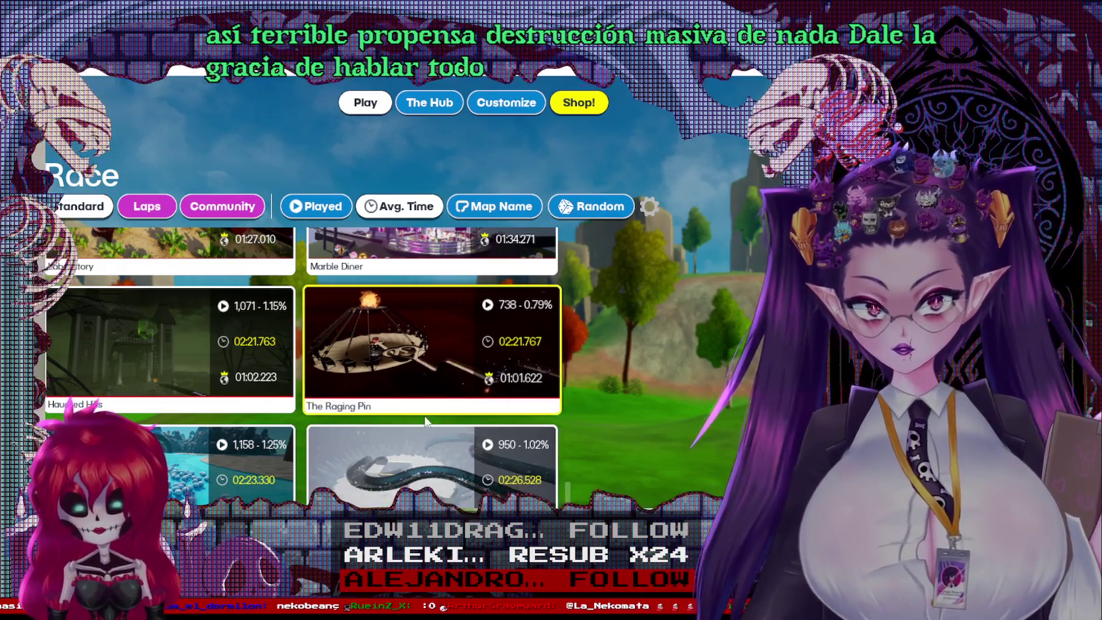
scroll(443, 403, down, 1)
scroll(415, 398, down, 1)
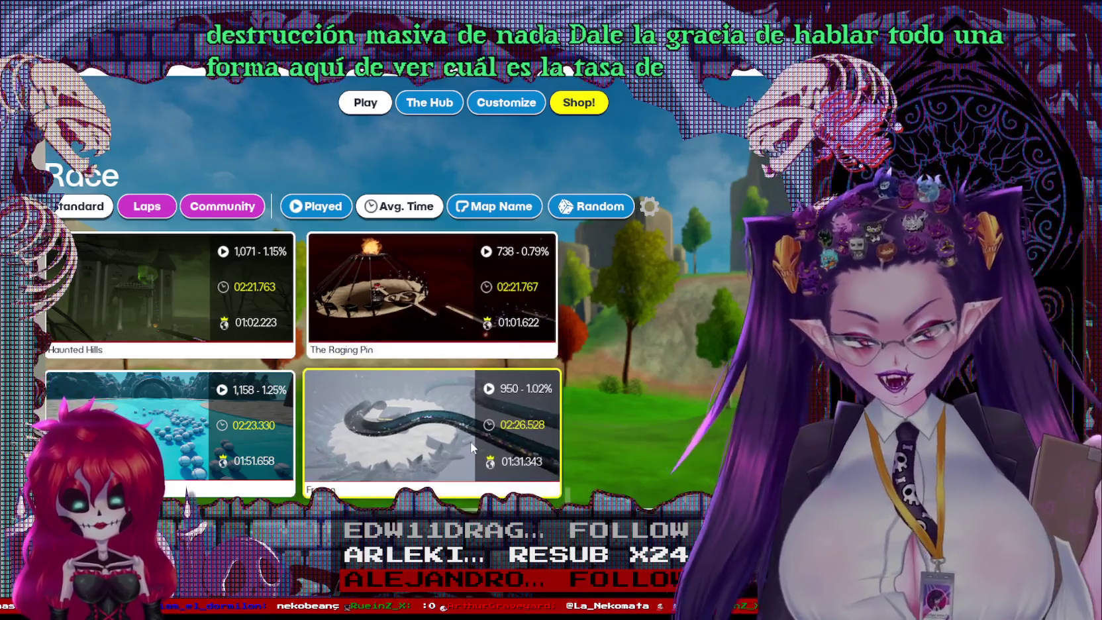
scroll(468, 445, down, 3)
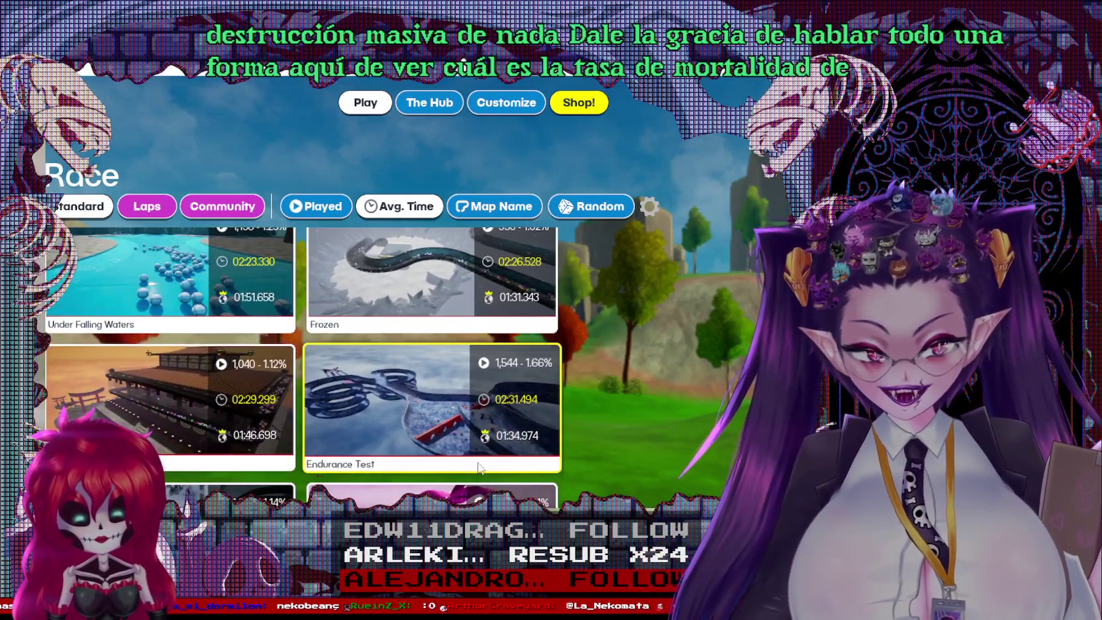
scroll(466, 477, down, 1)
scroll(457, 475, down, 1)
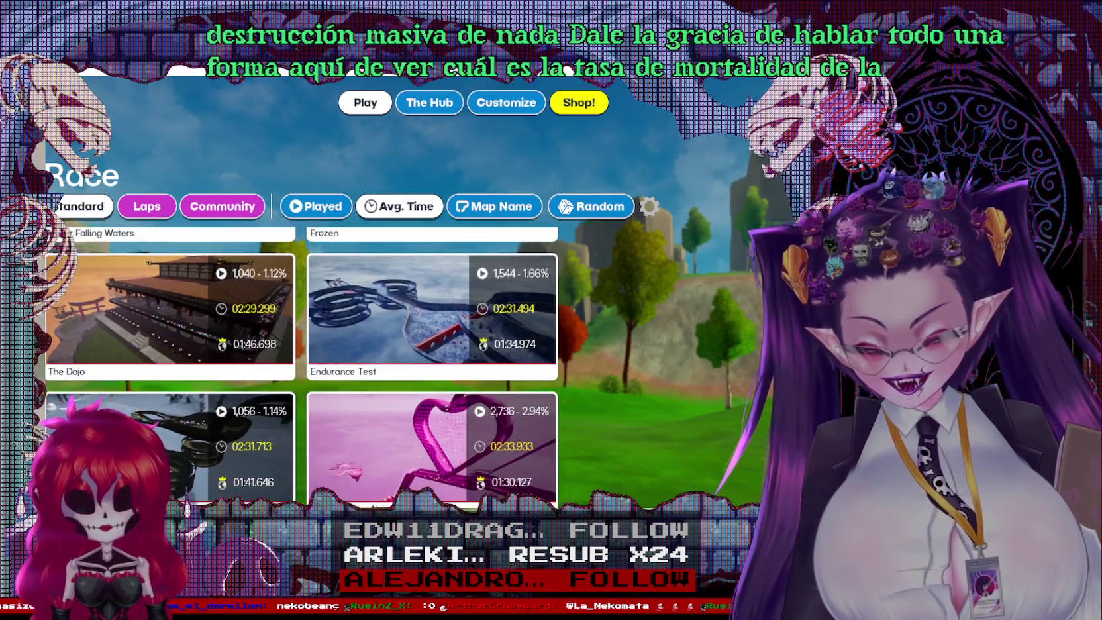
scroll(399, 437, up, 6)
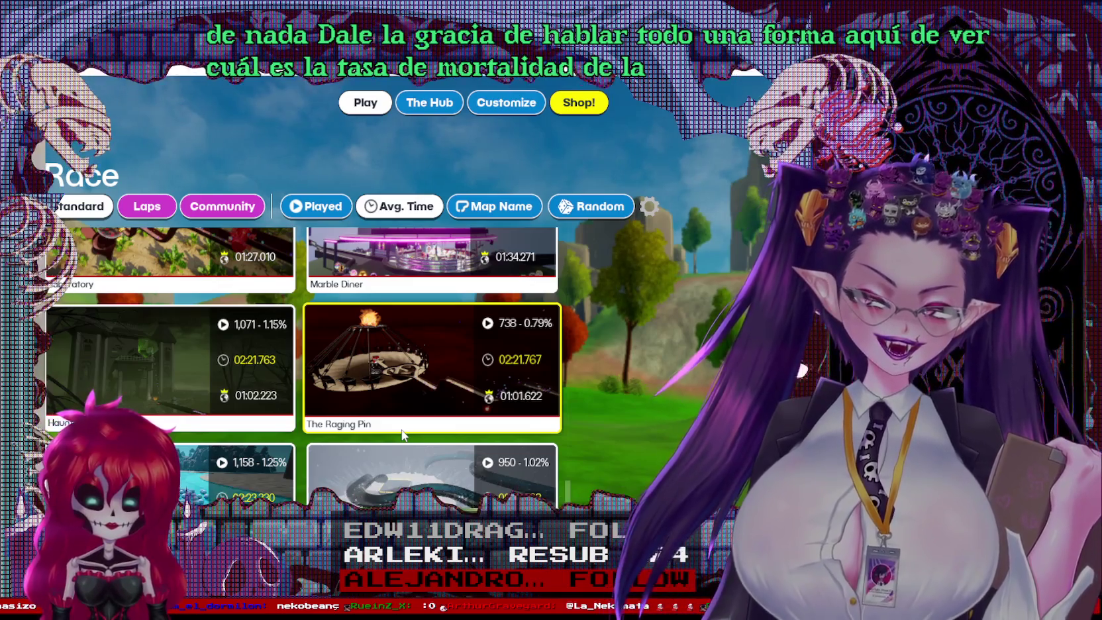
scroll(499, 445, down, 6)
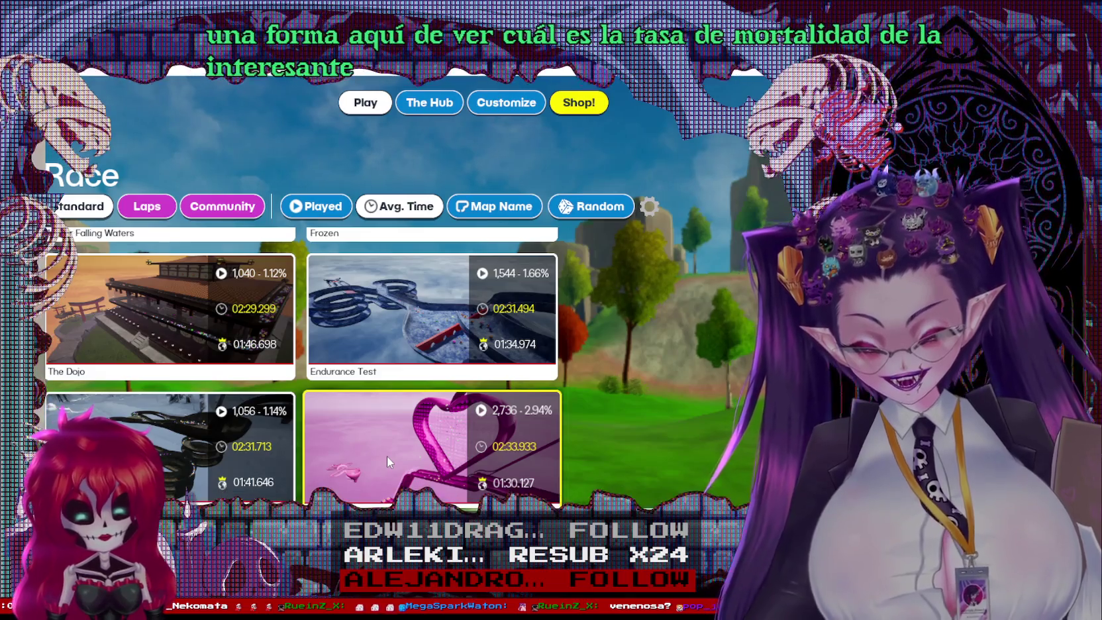
scroll(386, 457, down, 5)
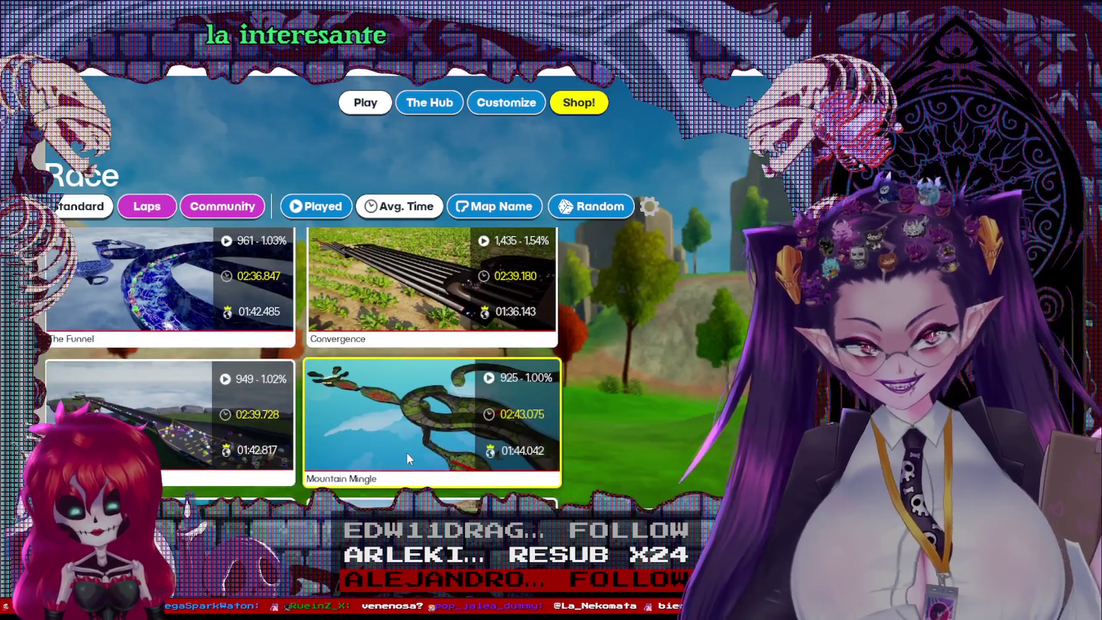
scroll(431, 463, down, 8)
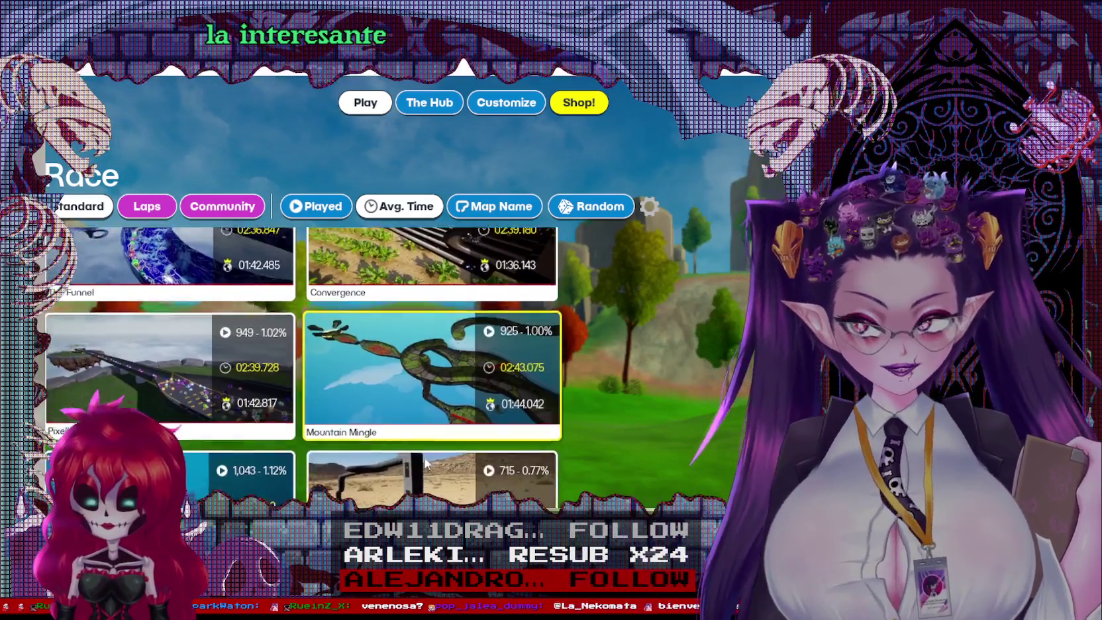
scroll(430, 463, down, 4)
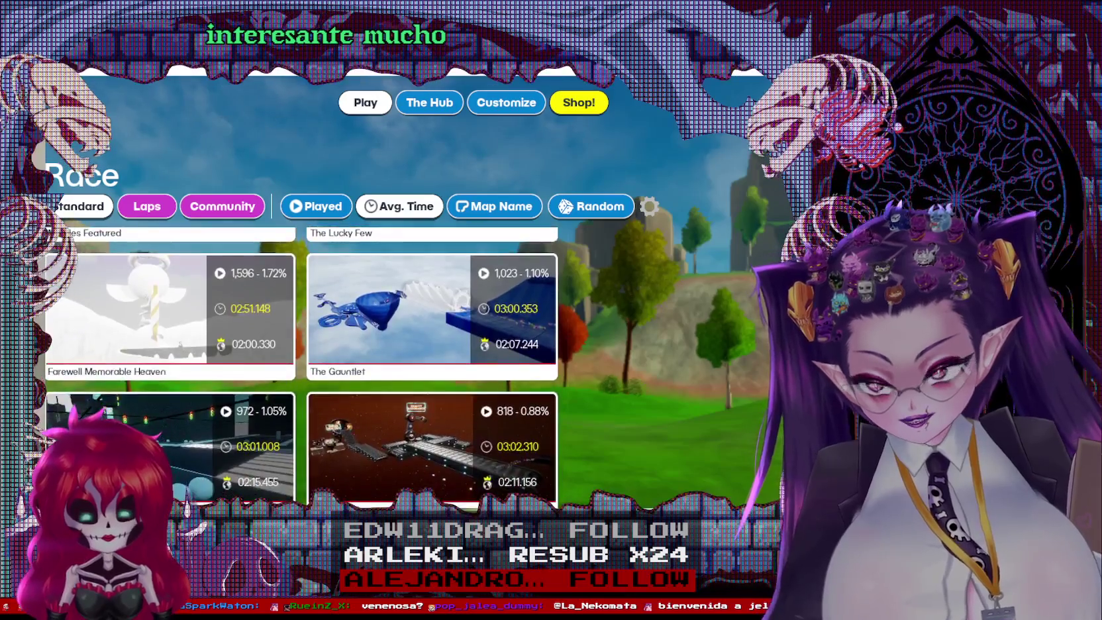
scroll(431, 463, down, 5)
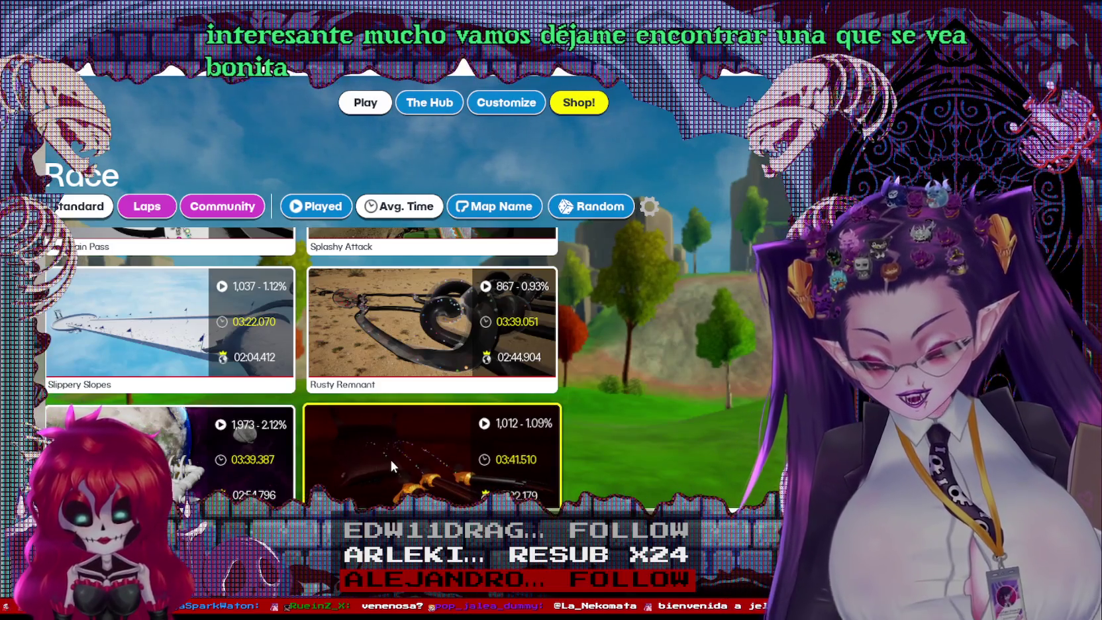
scroll(395, 497, up, 2)
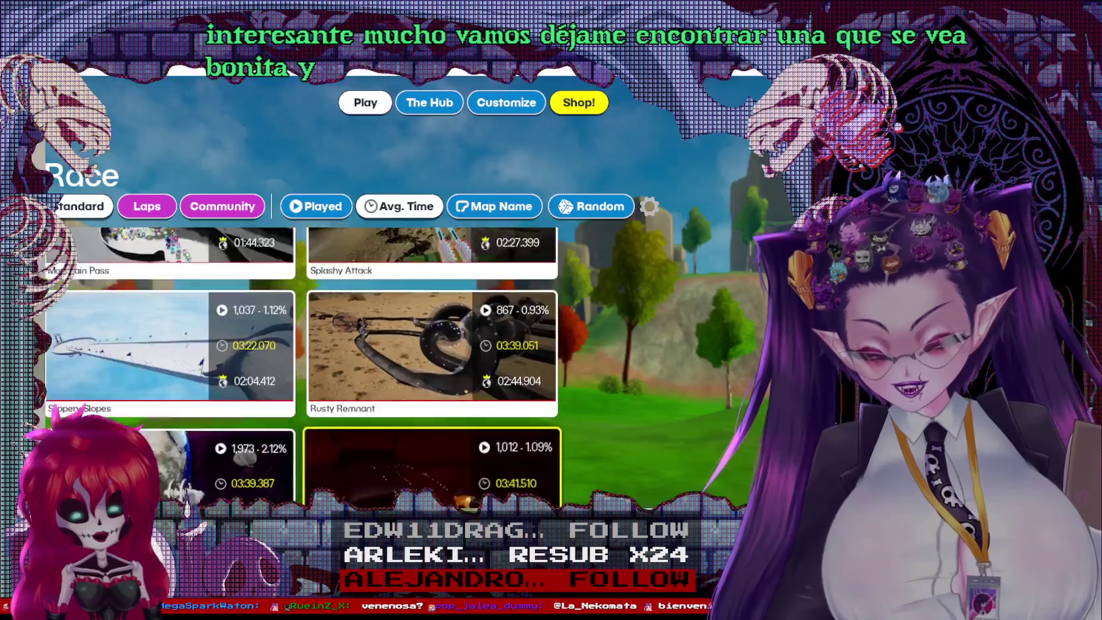
scroll(403, 464, up, 1)
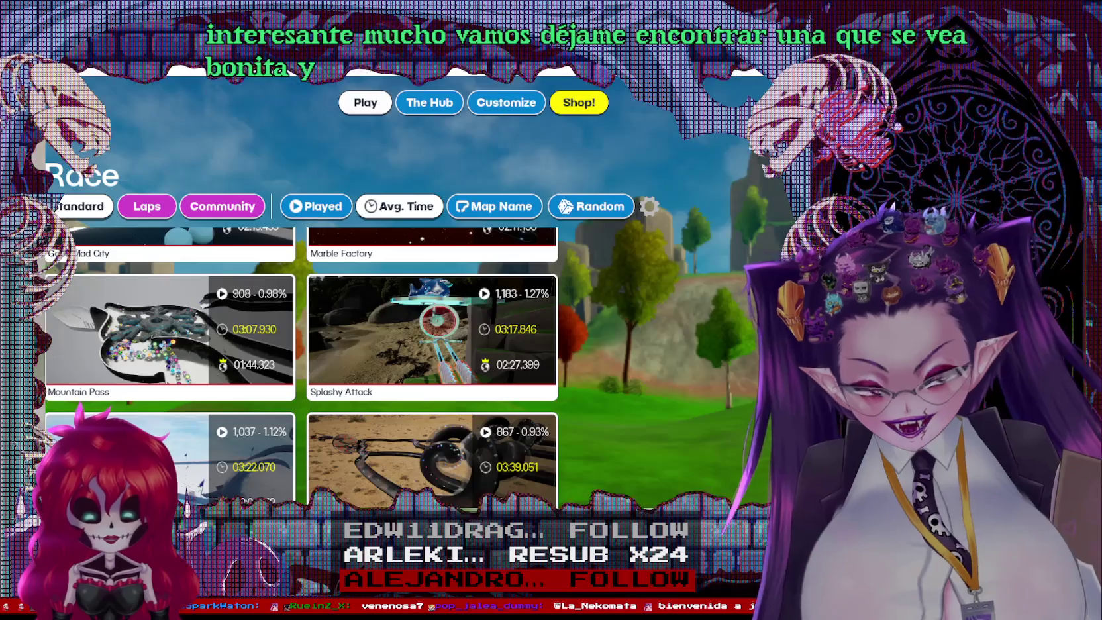
scroll(423, 415, up, 4)
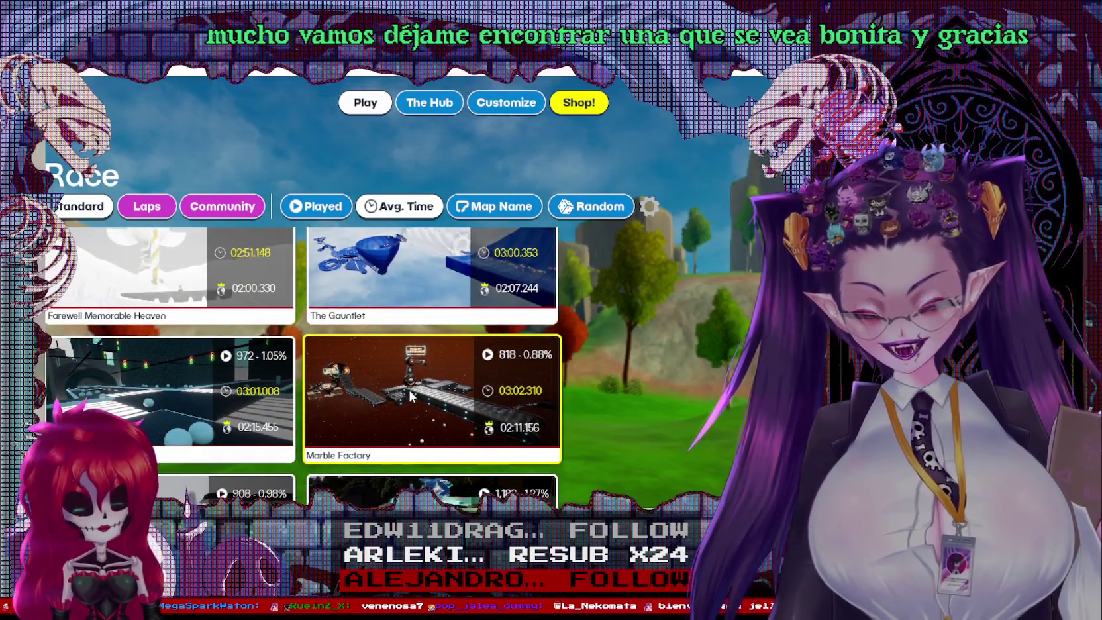
Step: View the Marble Factory track card's details, then the Good Mad City card's
click(411, 397)
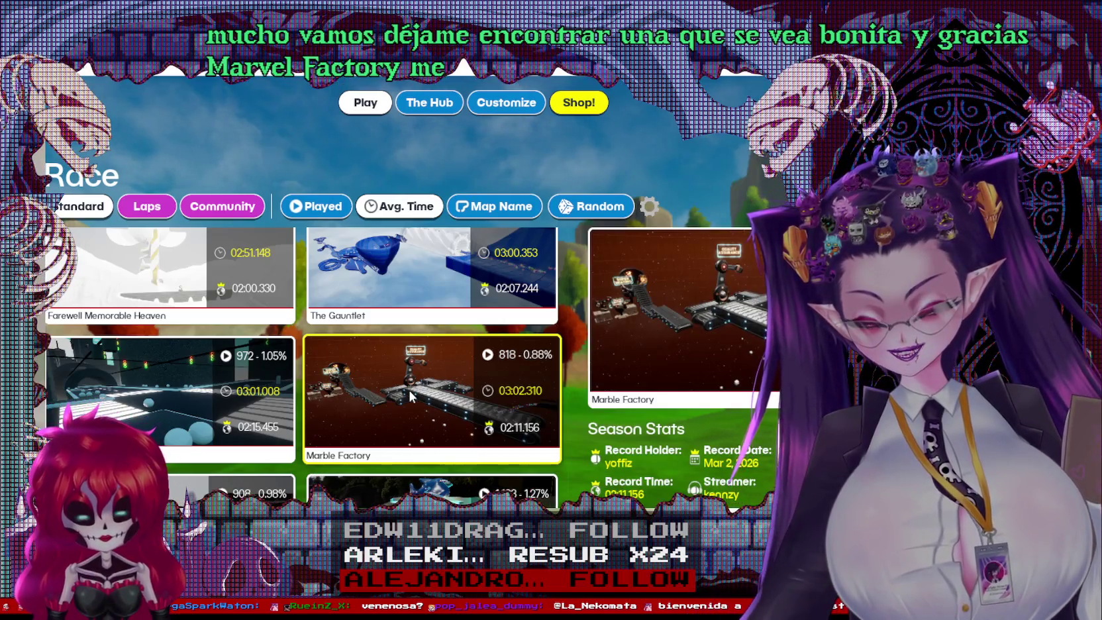
click(205, 410)
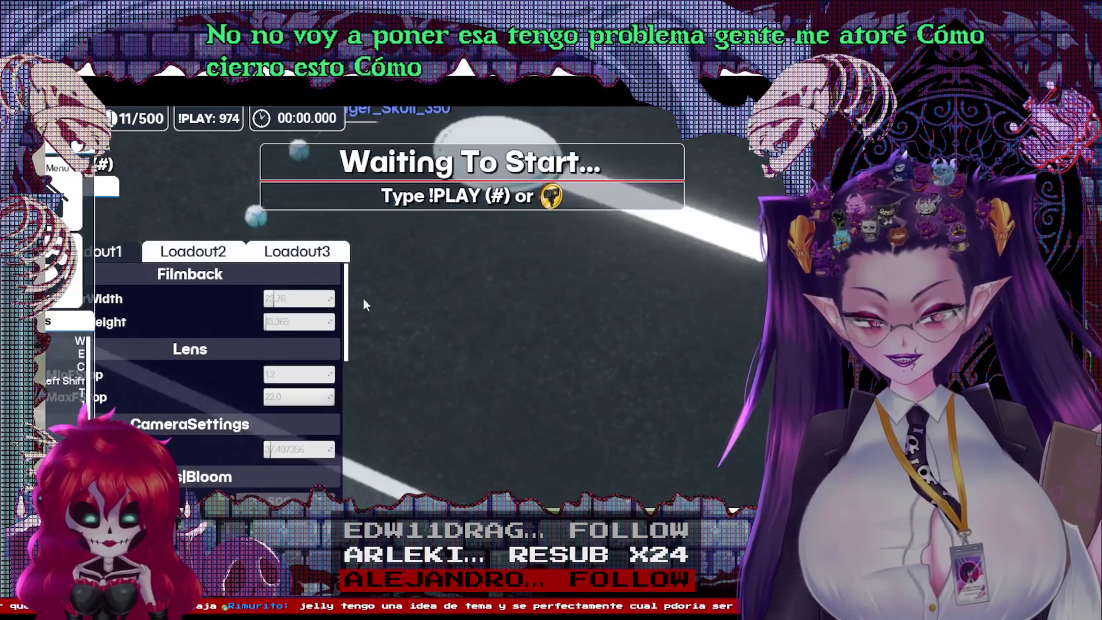
Step: Close the camera settings panel with the Insert overlay toggle
key(Escape)
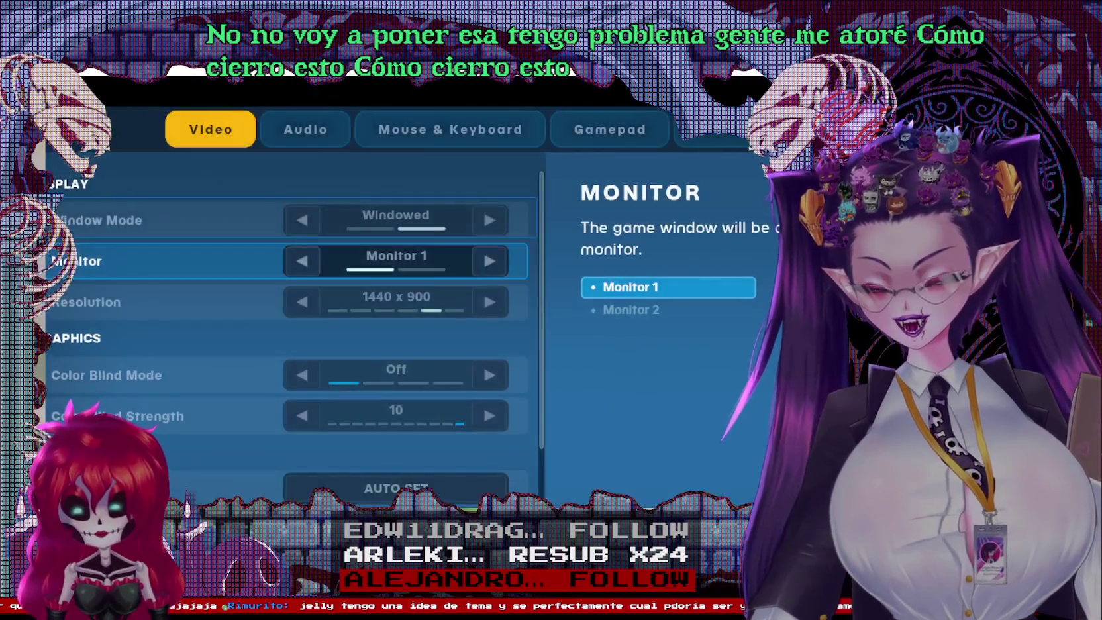
key(Escape)
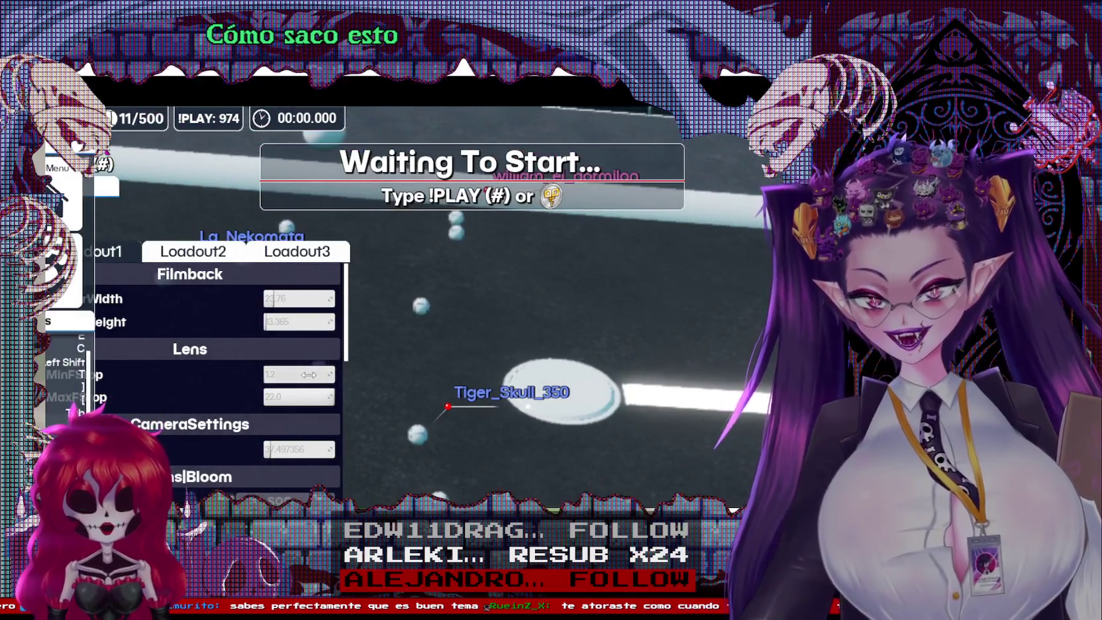
scroll(309, 375, down, 5)
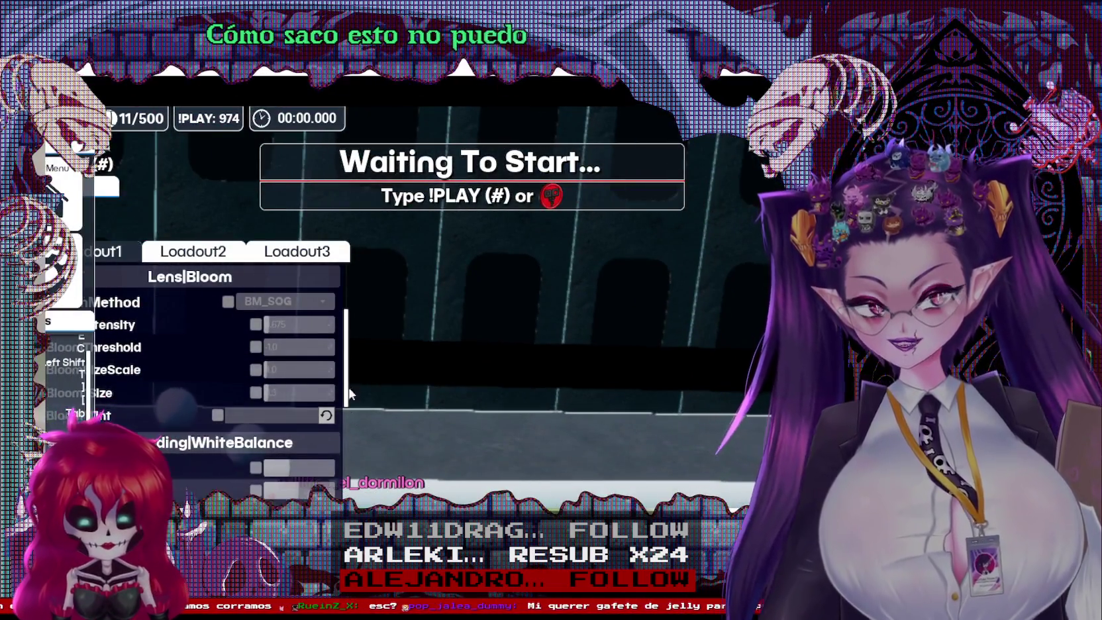
scroll(349, 394, down, 5)
scroll(199, 332, up, 10)
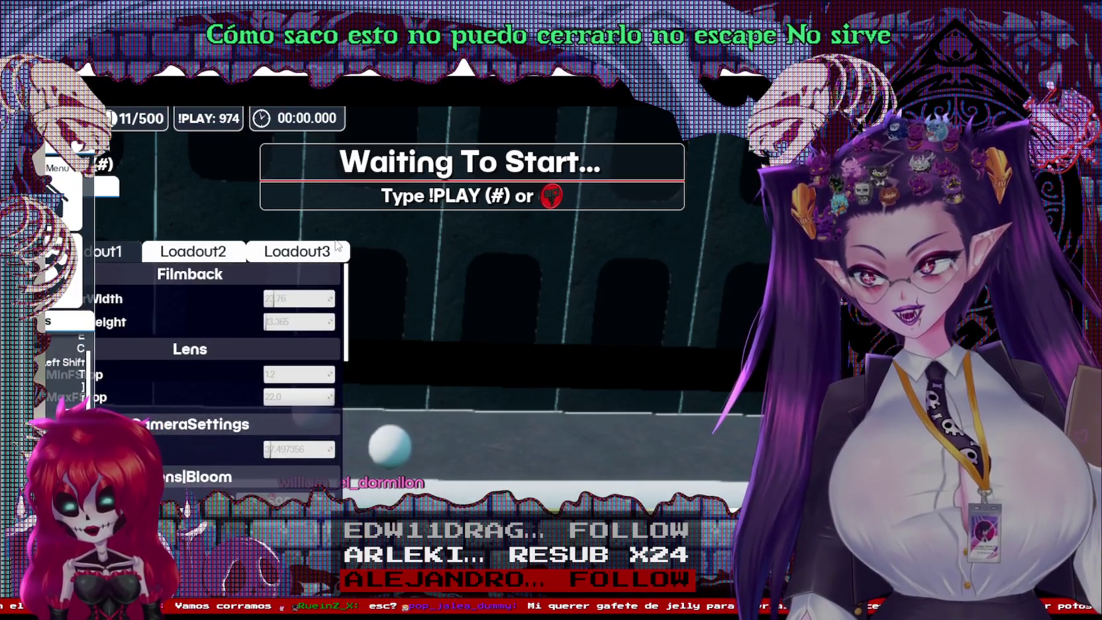
key(Insert)
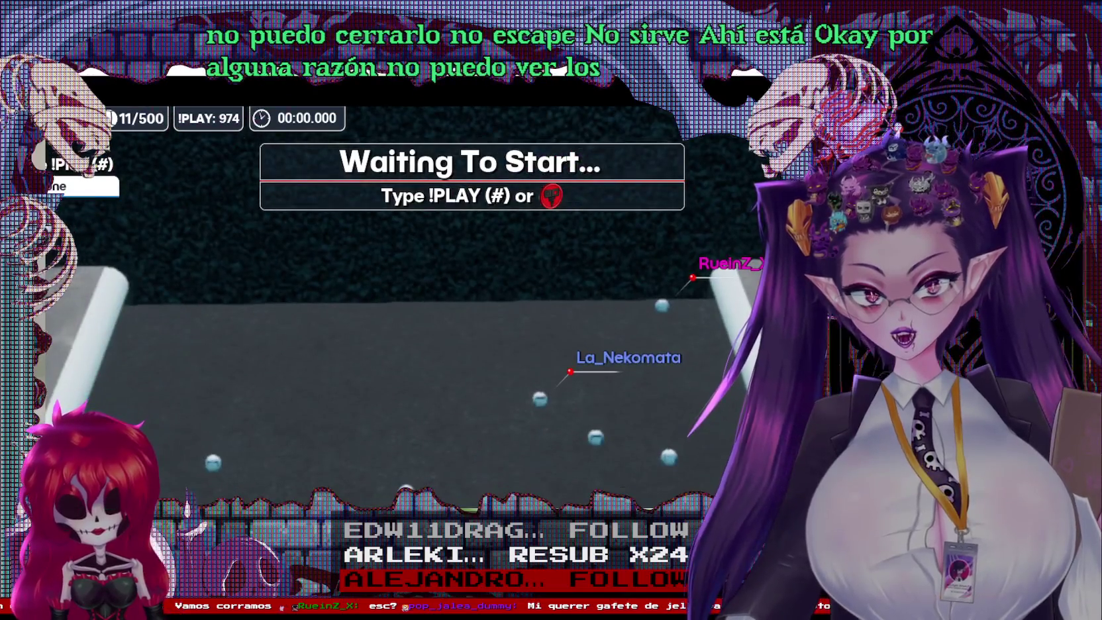
key(Insert)
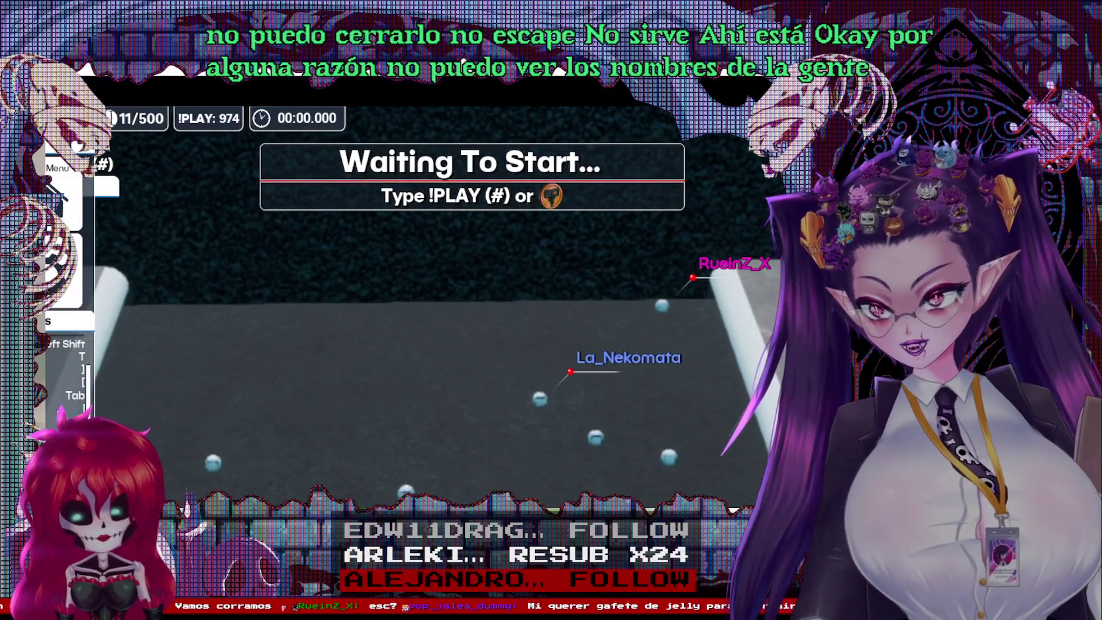
scroll(59, 414, down, 1)
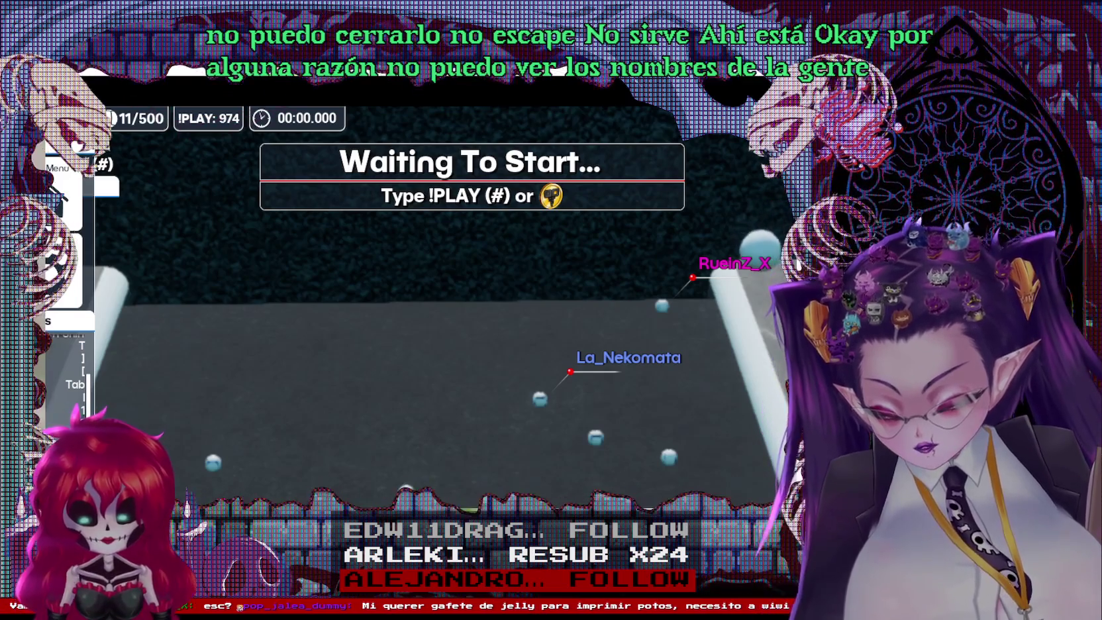
key(Insert)
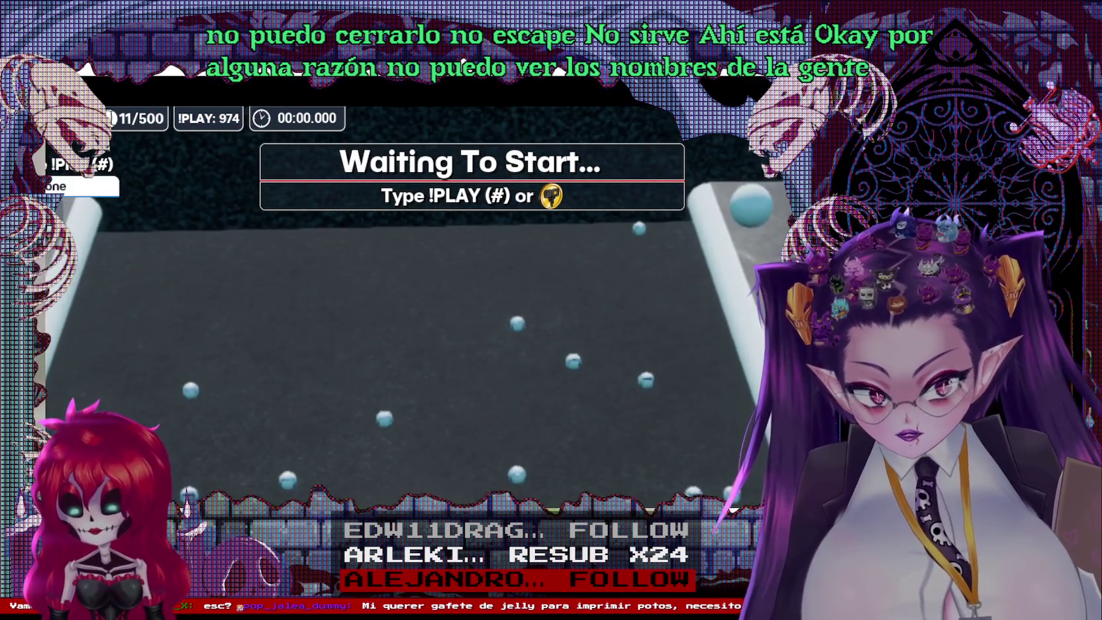